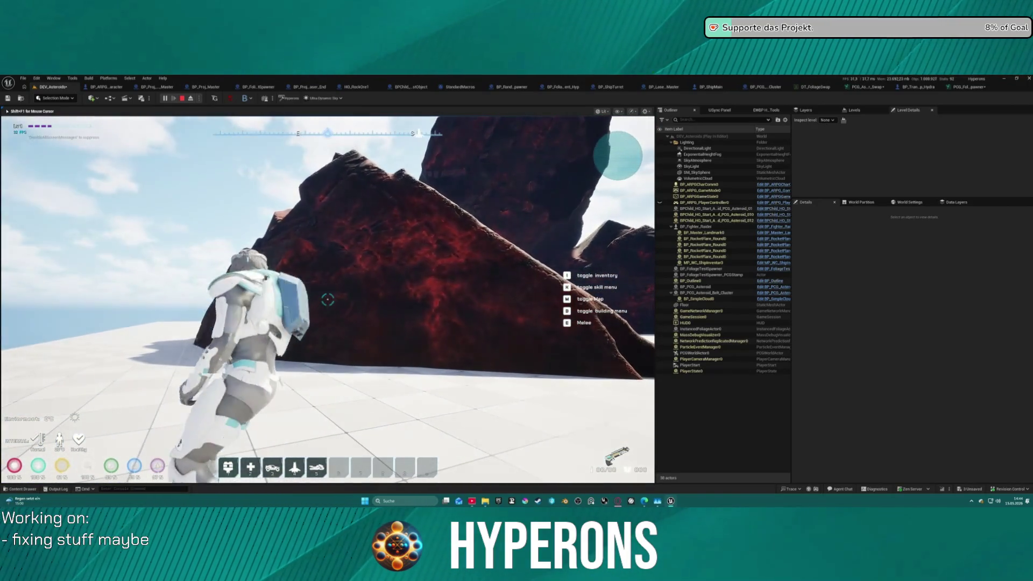
# Equip the Harvester from the inventory and fire it at the red rock to hit the breakpoint
pyautogui.press('i')
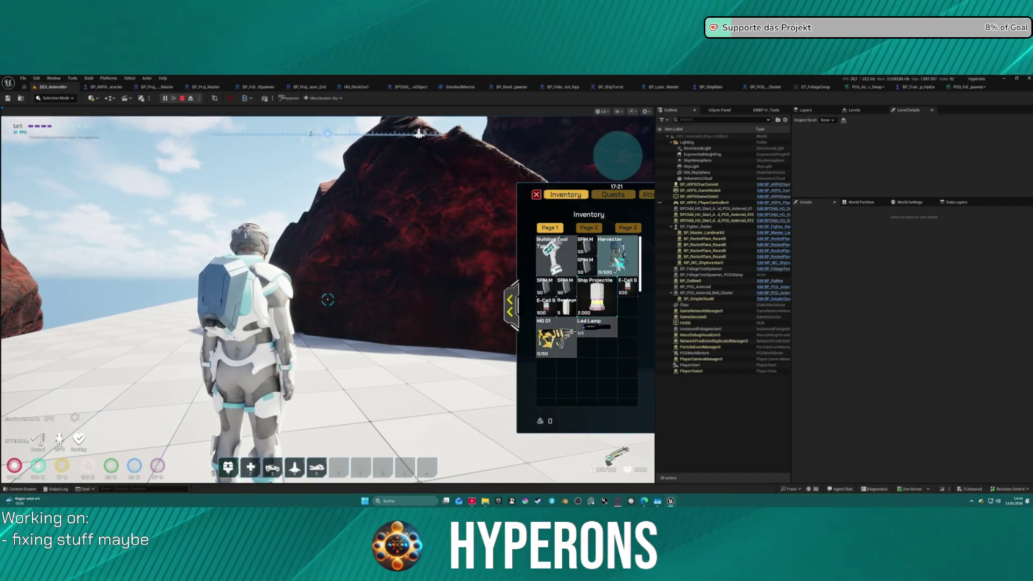
pyautogui.click(616, 259)
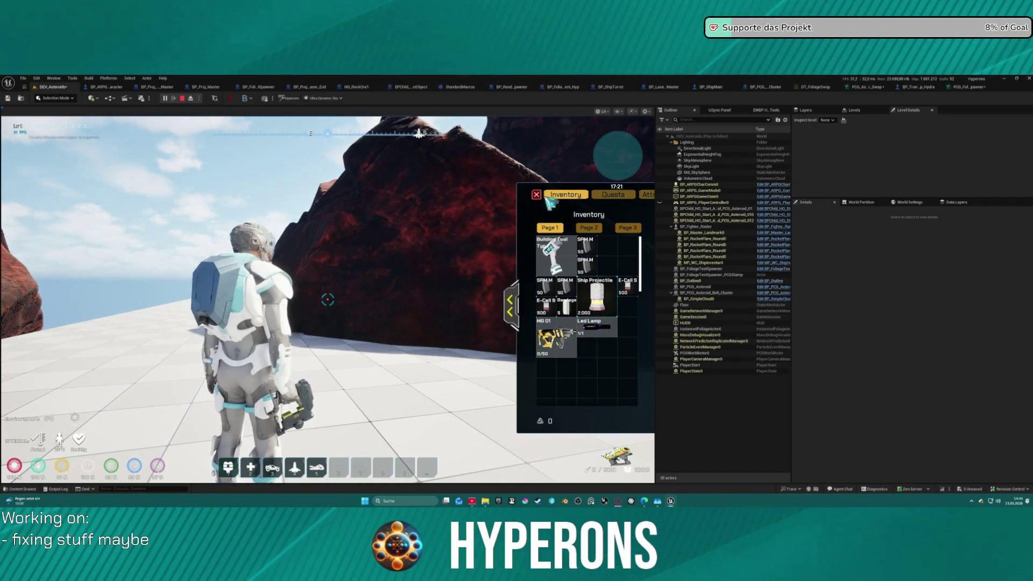
pyautogui.press('i')
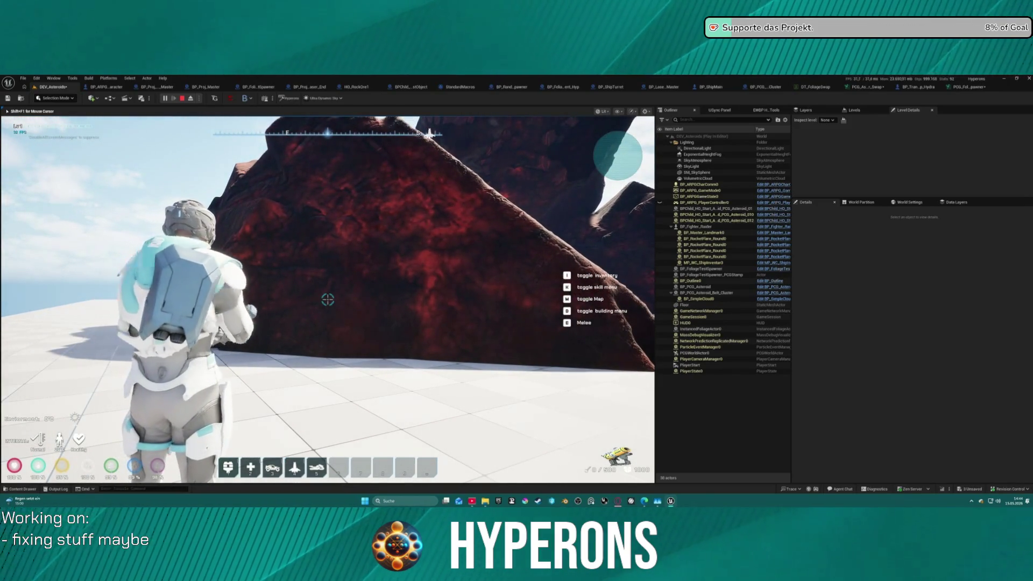
pyautogui.click(328, 300)
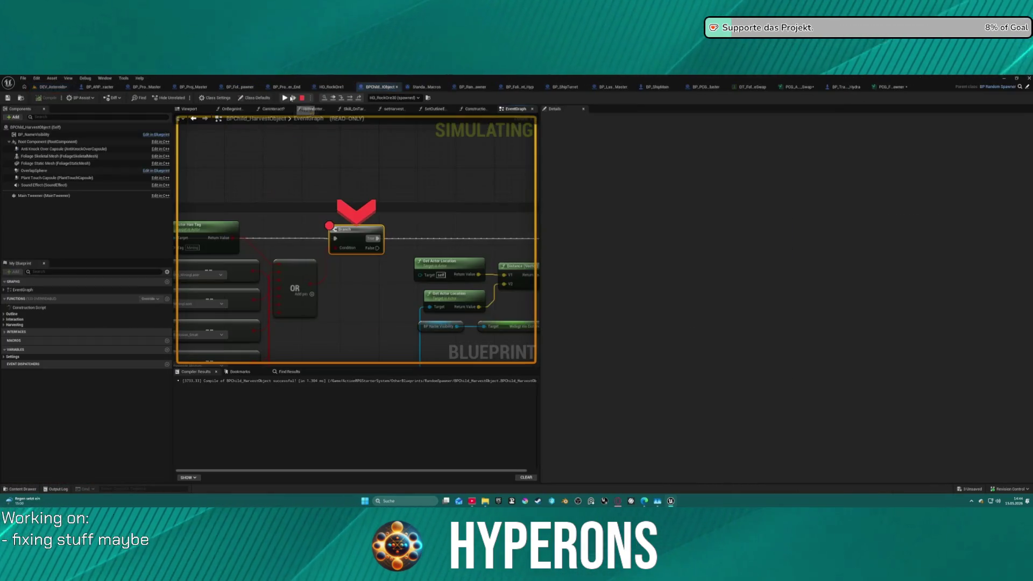
# Step past the Branch breakpoint, resume execution, and end the play session
pyautogui.click(292, 98)
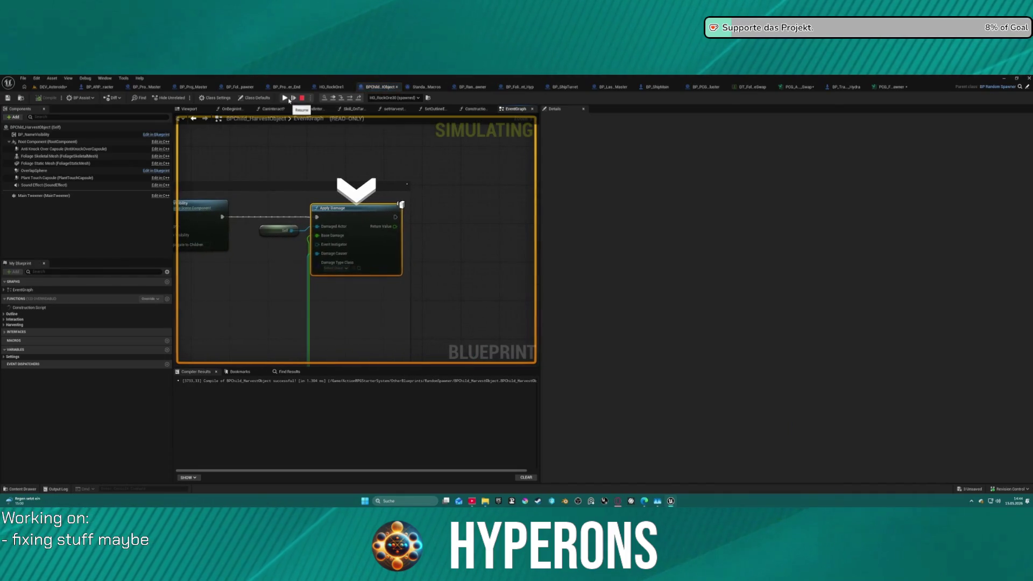
pyautogui.click(291, 99)
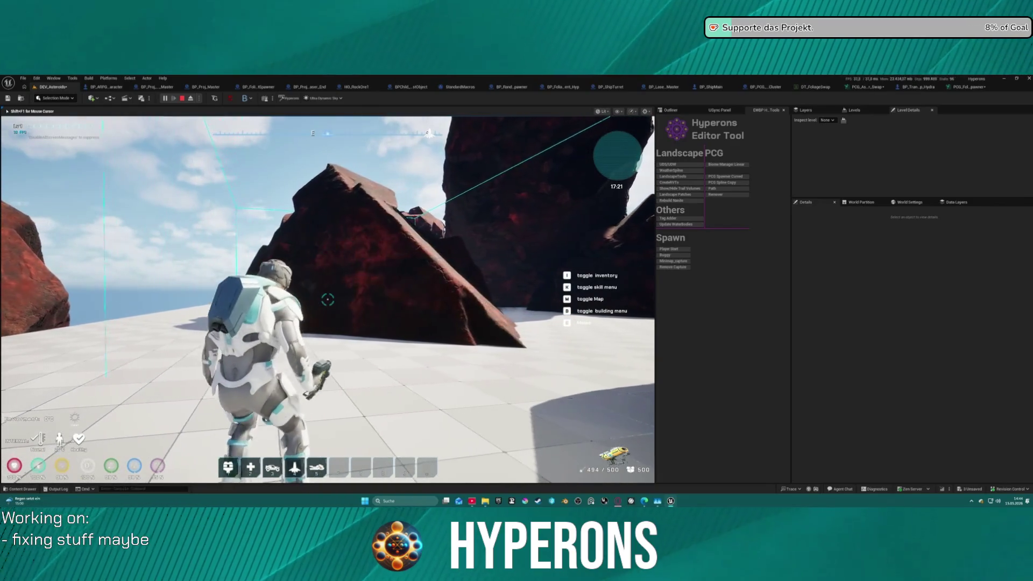
pyautogui.press('Escape')
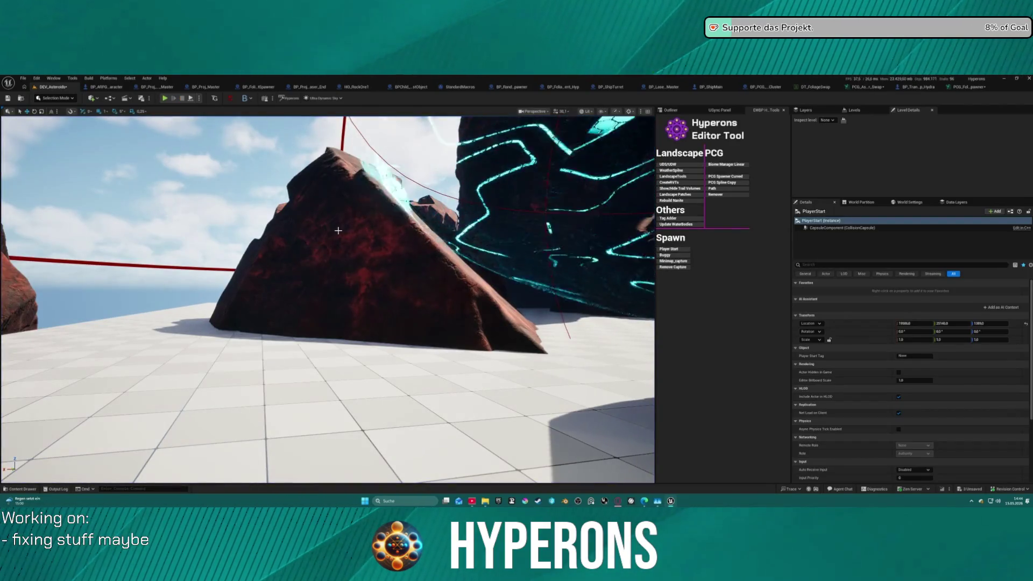
# In the PCG foliage spawner graph, add a Bounds Modifier node after Transform Points
pyautogui.click(967, 87)
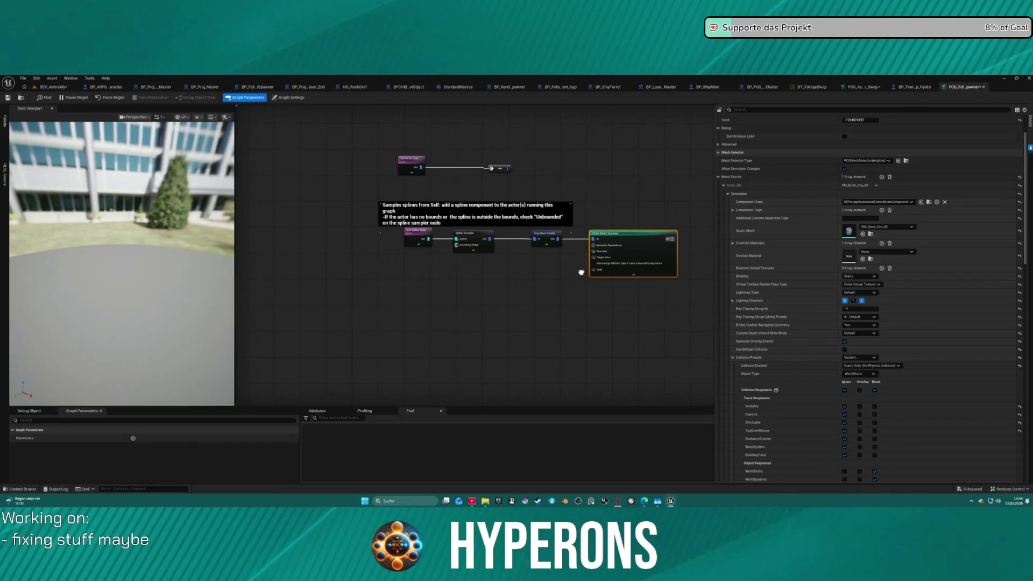
pyautogui.moveTo(618, 161); pyautogui.dragTo(520, 152)
pyautogui.moveTo(532, 226); pyautogui.dragTo(584, 231)
pyautogui.click(457, 230)
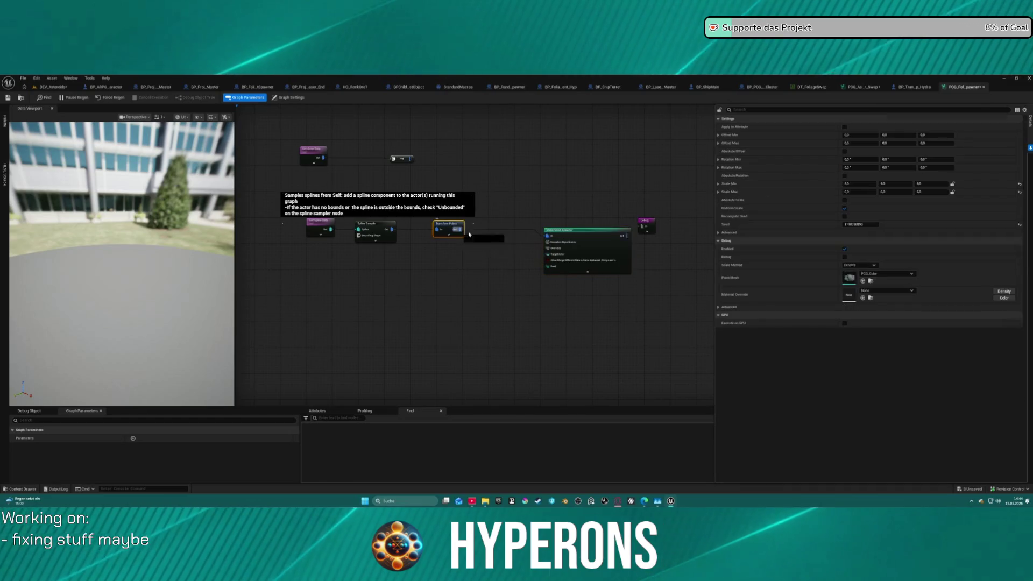
pyautogui.moveTo(458, 229); pyautogui.dragTo(486, 243)
pyautogui.write('bo')
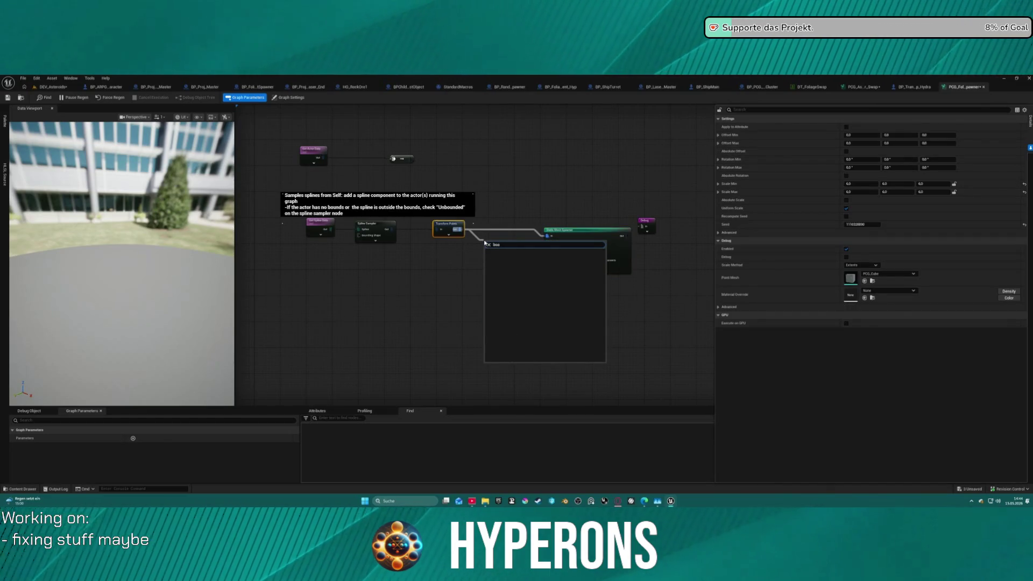
pyautogui.write('und')
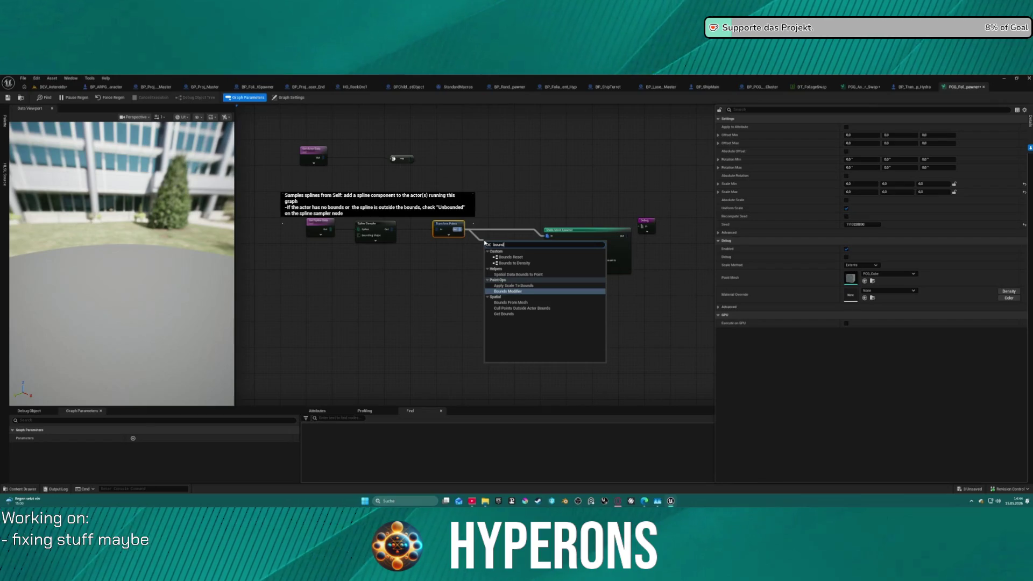
pyautogui.write(' m')
pyautogui.press('Return')
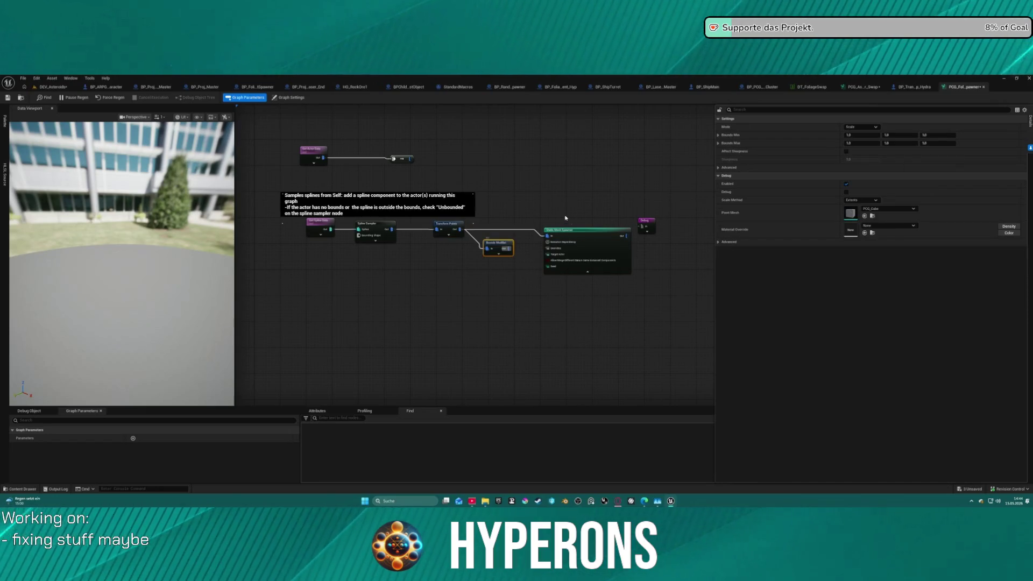
# Add a Self Pruning node after Bounds Modifier and wire it into Static Mesh Spawner
pyautogui.moveTo(505, 248); pyautogui.dragTo(536, 279)
pyautogui.write('se')
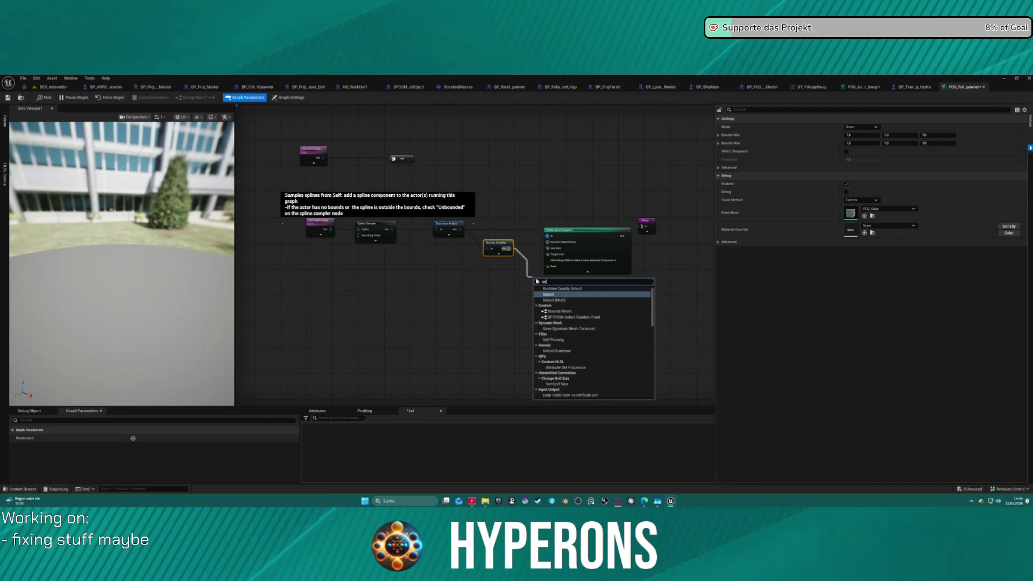
pyautogui.write('lf prun')
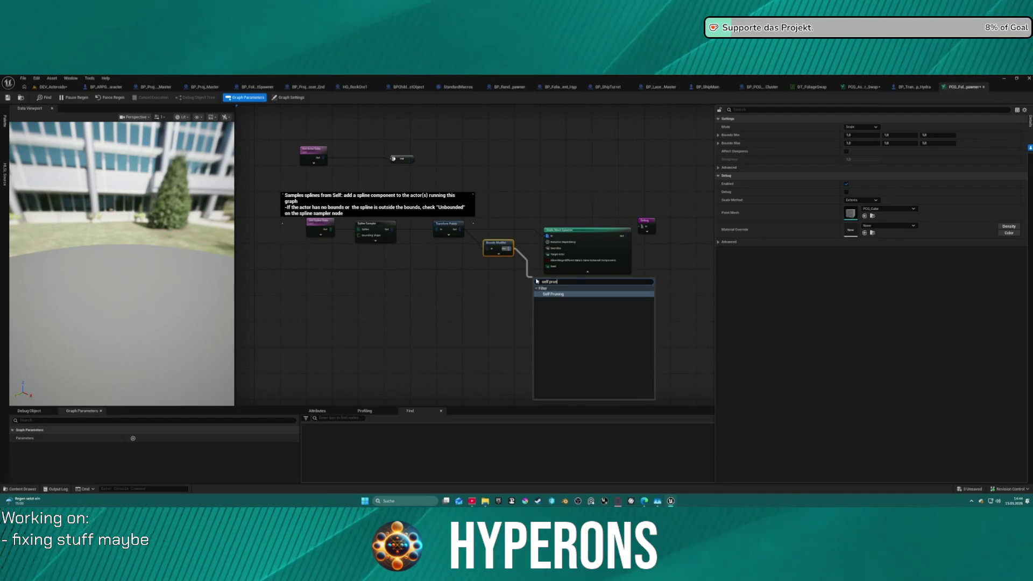
pyautogui.press('Return')
pyautogui.moveTo(549, 286); pyautogui.dragTo(558, 281)
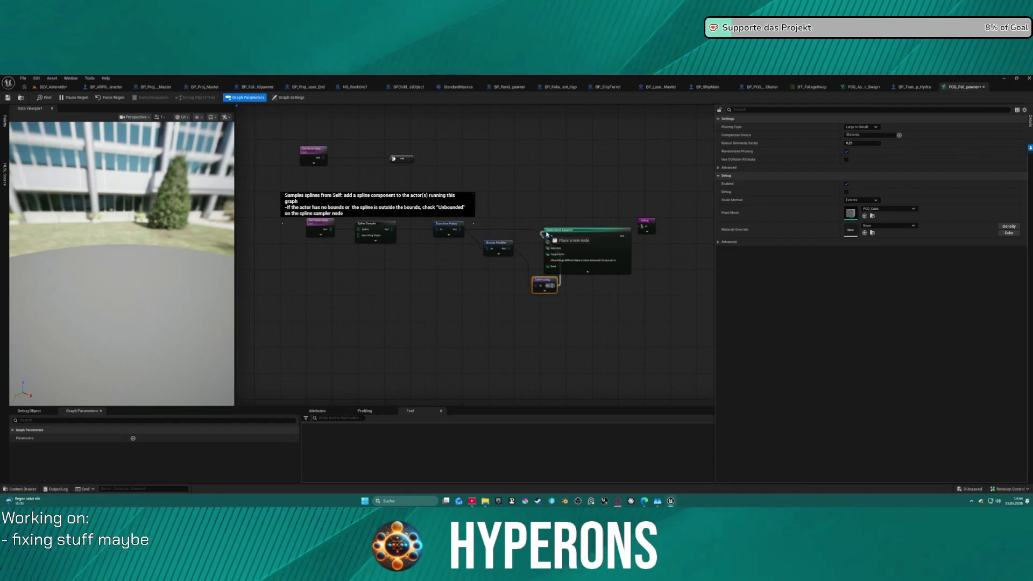
pyautogui.moveTo(547, 234); pyautogui.dragTo(547, 235)
# Move the Debug node further right to tidy the graph
pyautogui.click(554, 231)
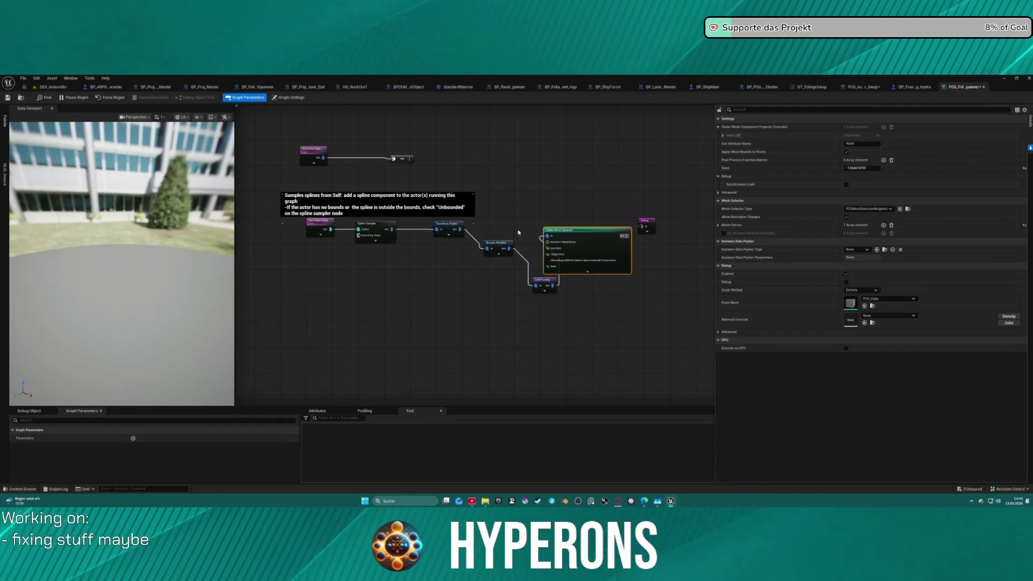
pyautogui.click(646, 223)
pyautogui.moveTo(646, 223); pyautogui.dragTo(689, 230)
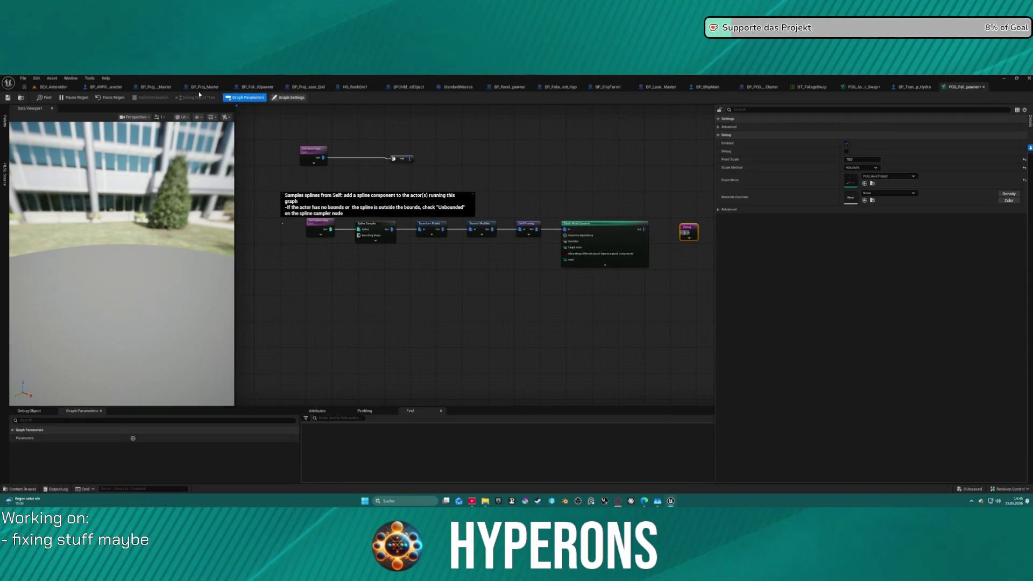
pyautogui.click(54, 86)
# Inspect the PCG-spawned rock's transform after deleting and restoring it
pyautogui.click(448, 279)
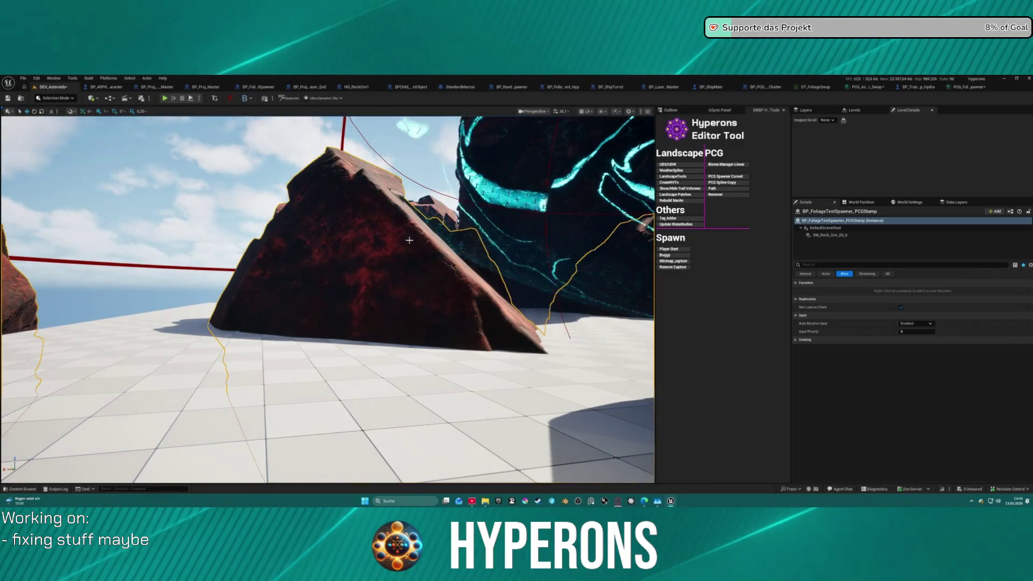
pyautogui.press('Delete')
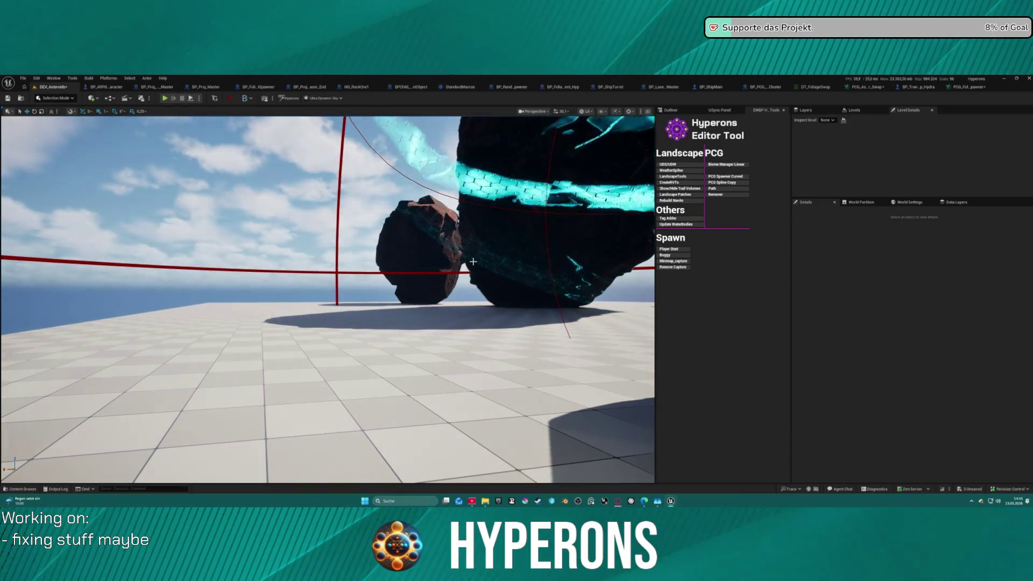
pyautogui.hotkey('ctrl', 'z')
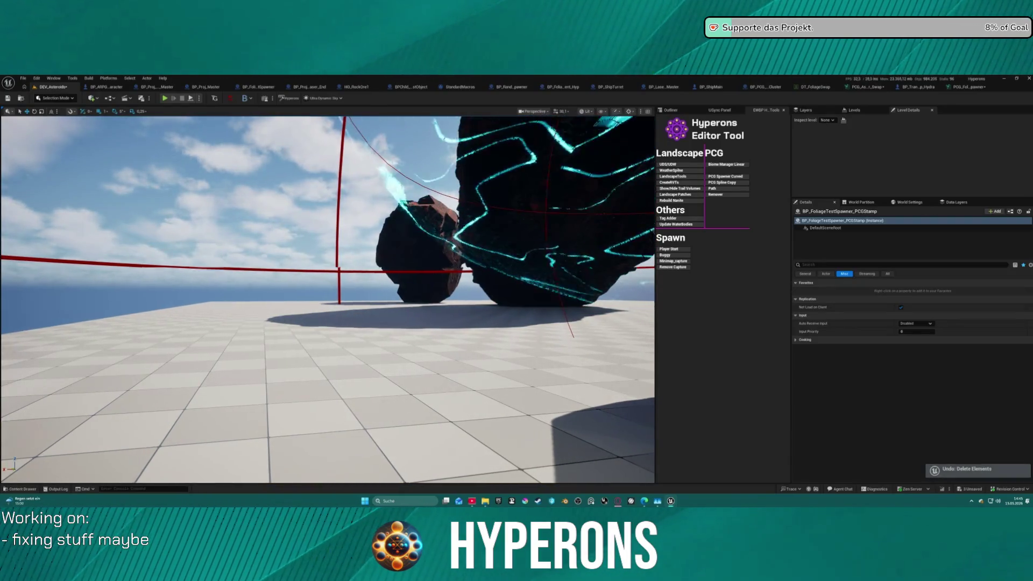
pyautogui.press('f')
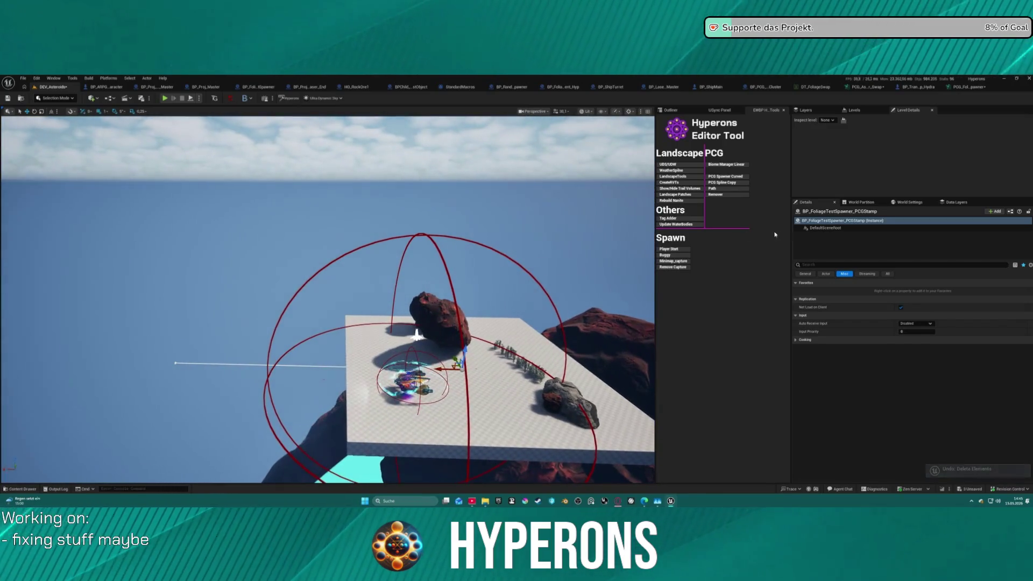
pyautogui.click(805, 274)
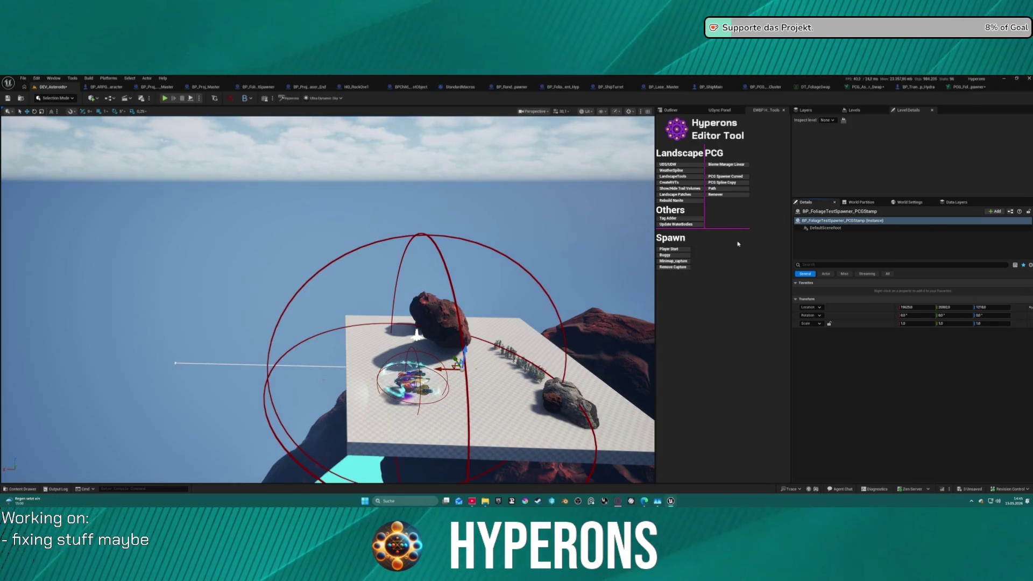
pyautogui.press('Escape')
# Regenerate the rocks through BP_FoliageTestSpawner's PCG component
pyautogui.click(668, 109)
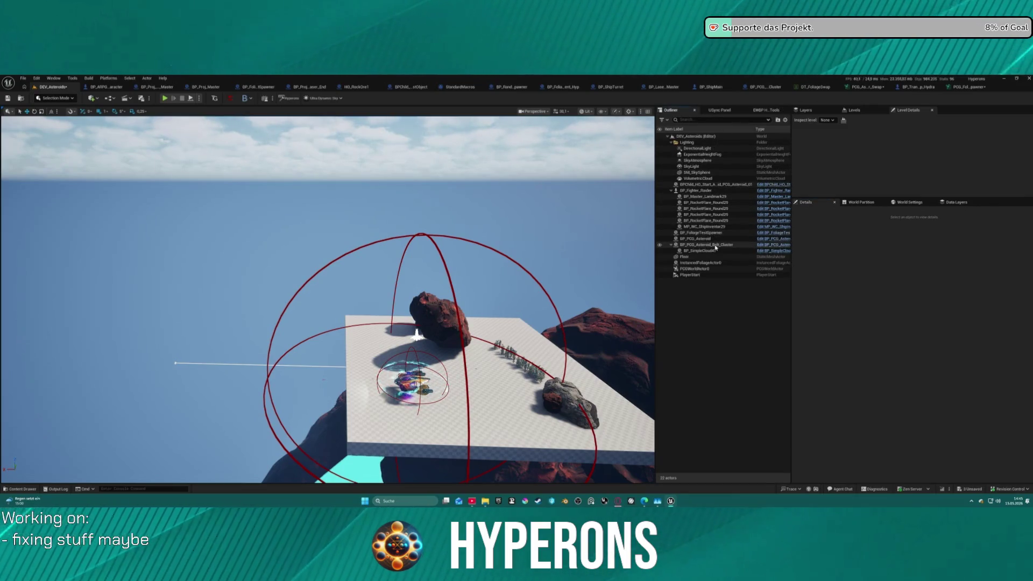
pyautogui.click(702, 233)
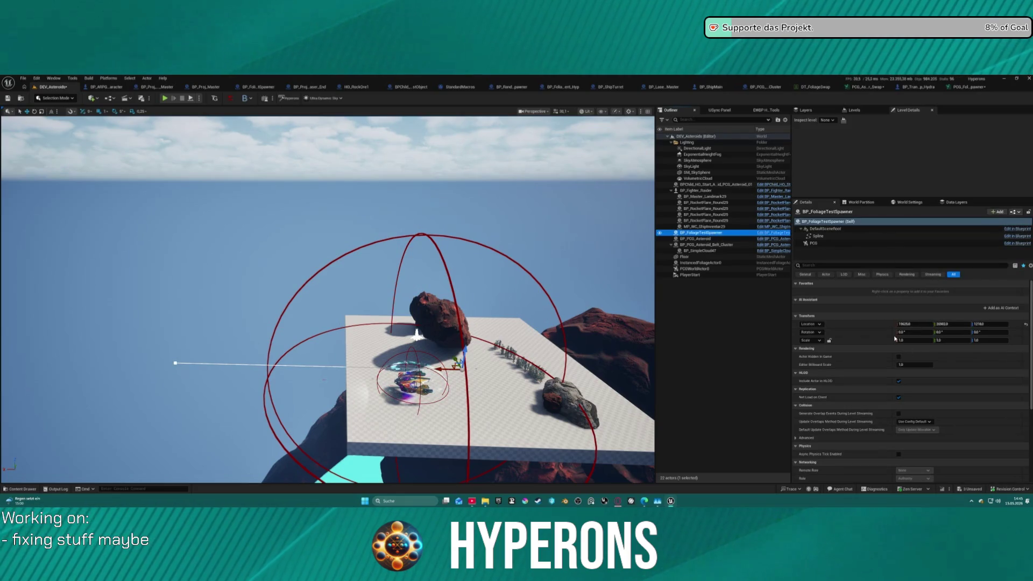
pyautogui.click(812, 246)
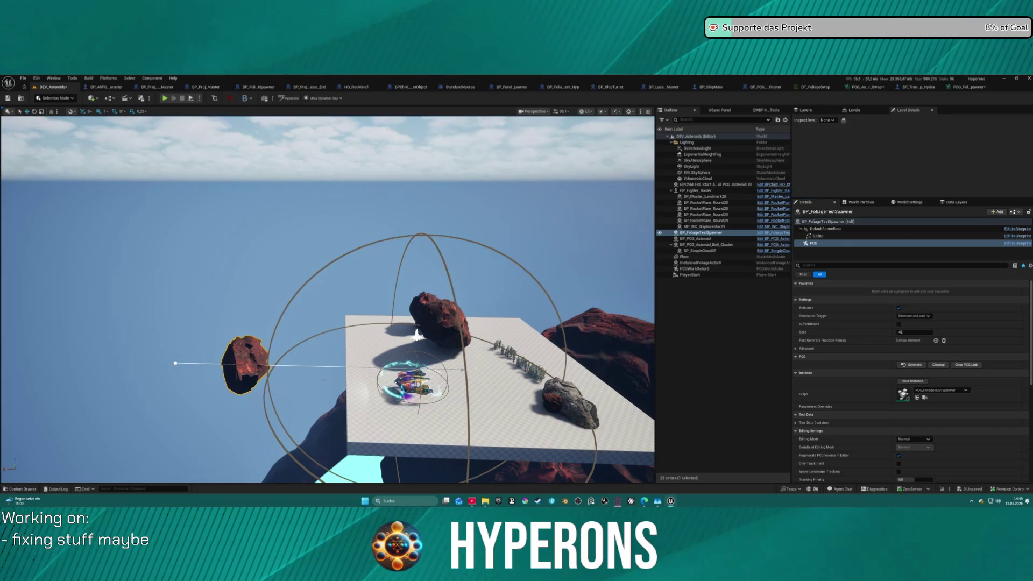
# Move SM_Rock_Ore_03_1 to Location X -6086.0 and start play in the editor
pyautogui.moveTo(333, 357); pyautogui.dragTo(350, 356)
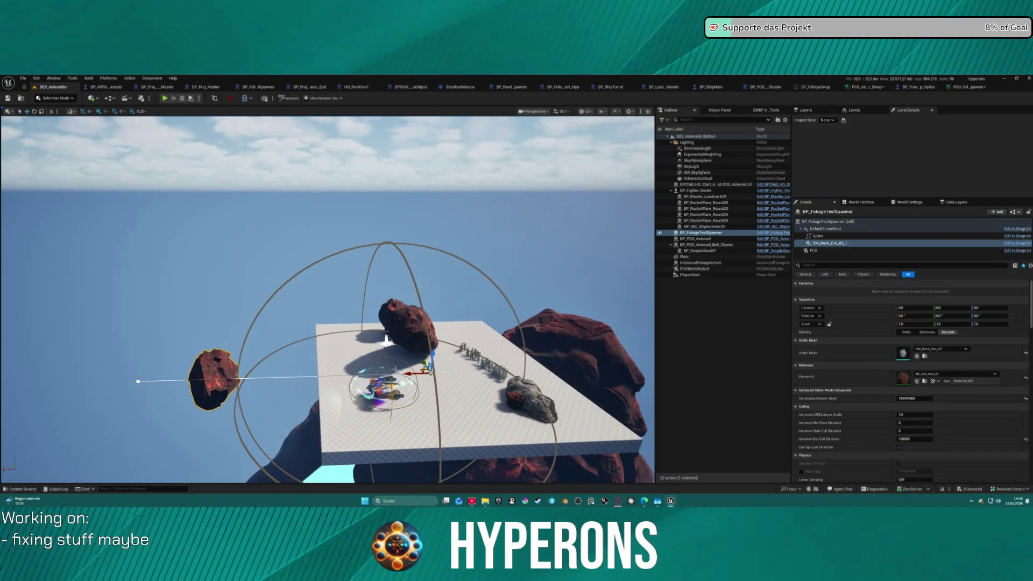
pyautogui.moveTo(414, 373); pyautogui.dragTo(600, 357)
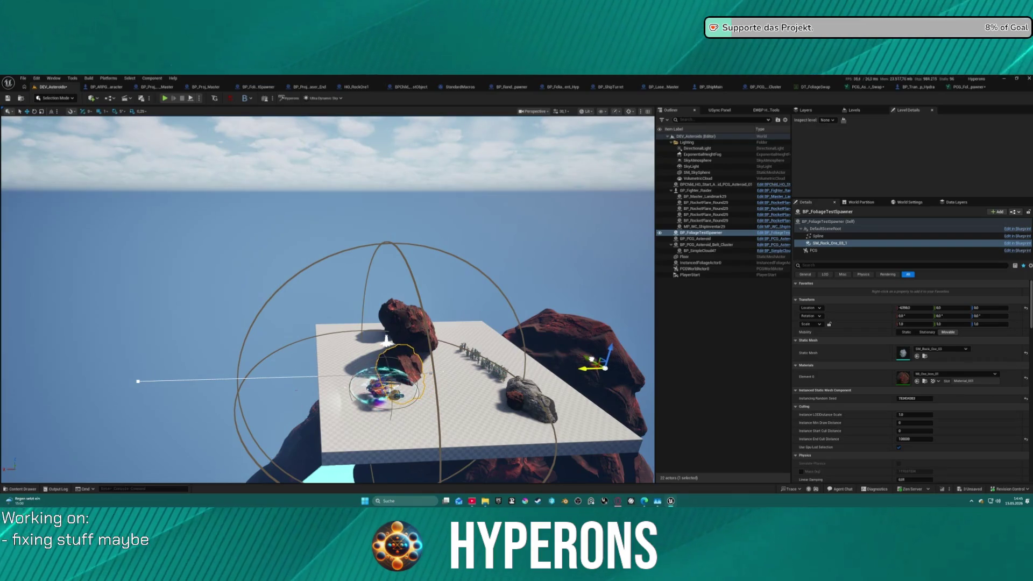
pyautogui.click(165, 99)
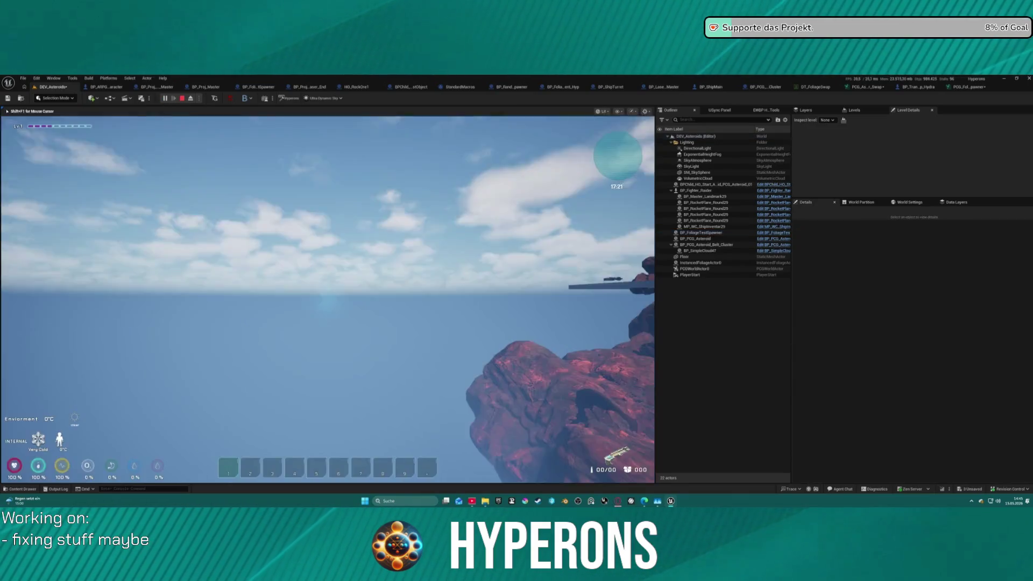
# Walk onto the rock and back, equip the Harvester from the inventory, then stop play
pyautogui.press('w')
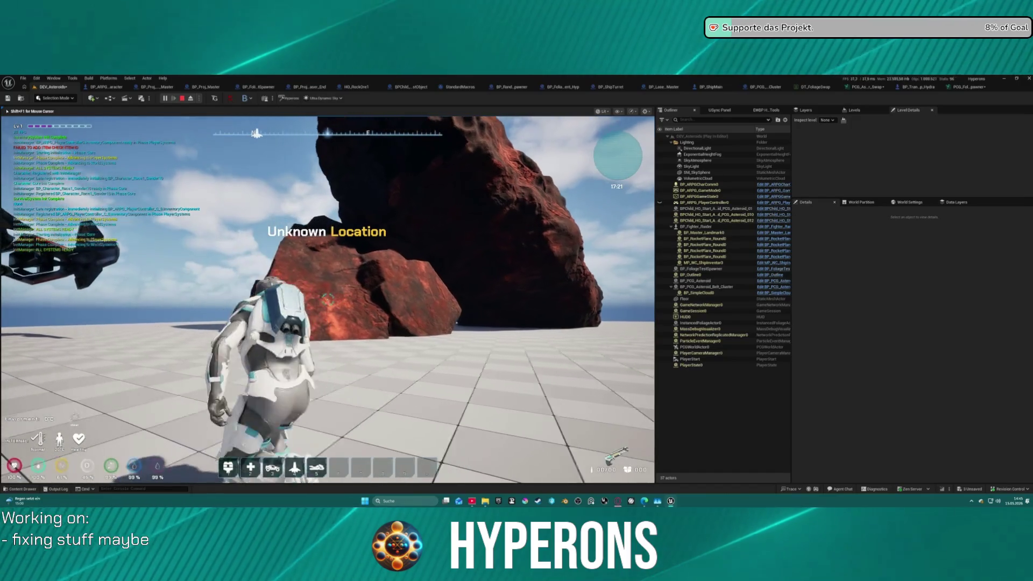
pyautogui.press('w')
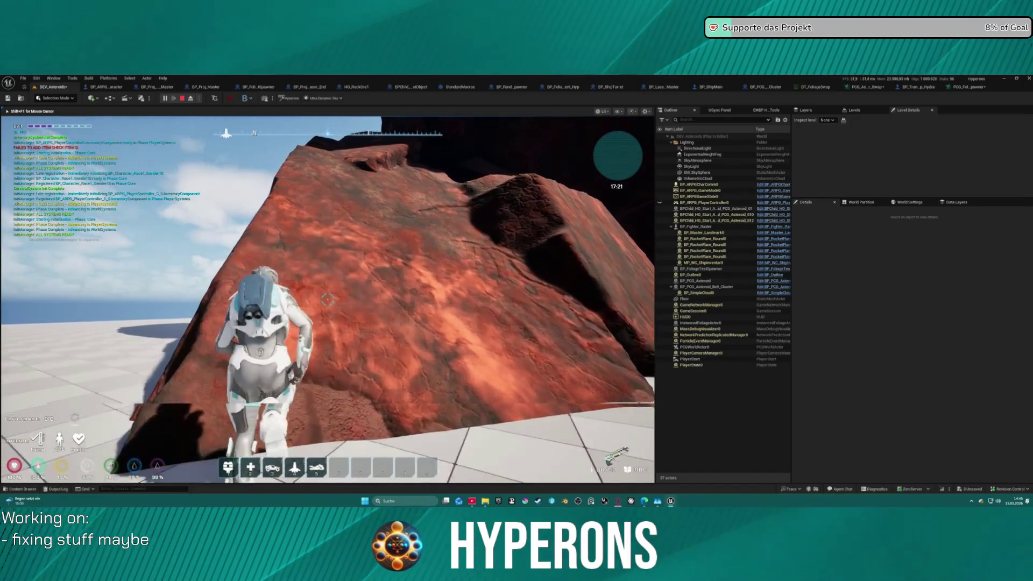
pyautogui.press('s')
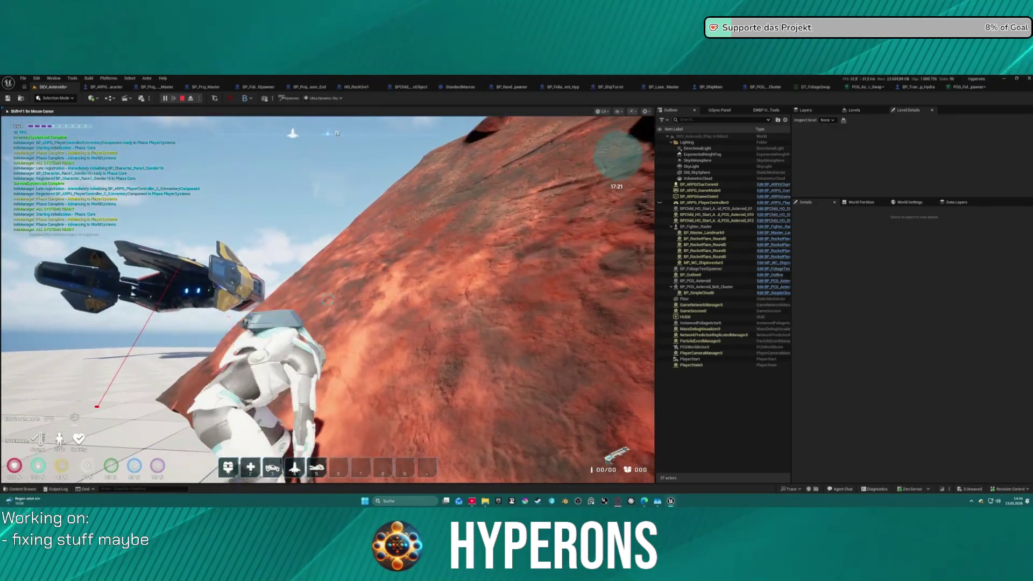
pyautogui.press('i')
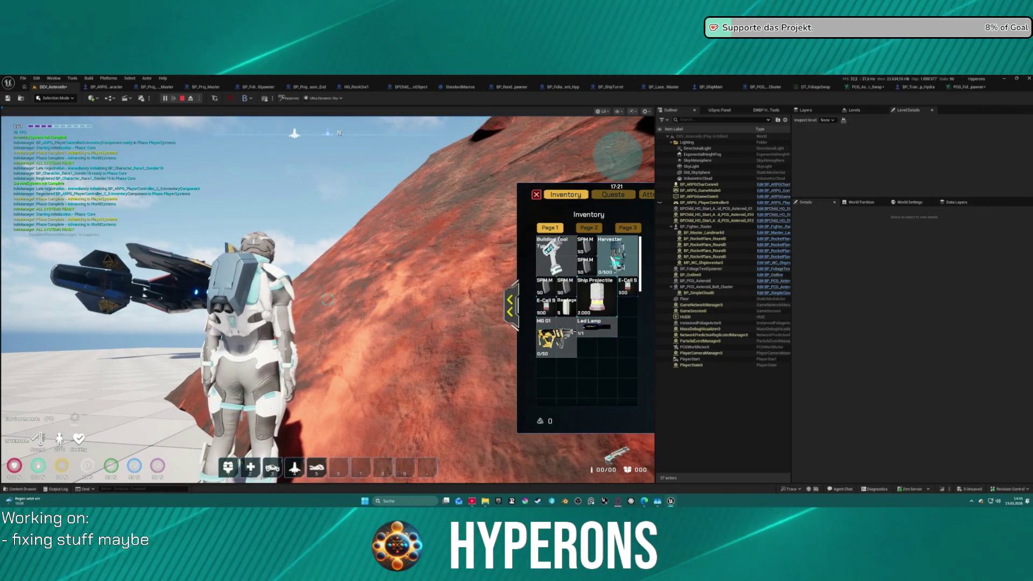
pyautogui.click(615, 262)
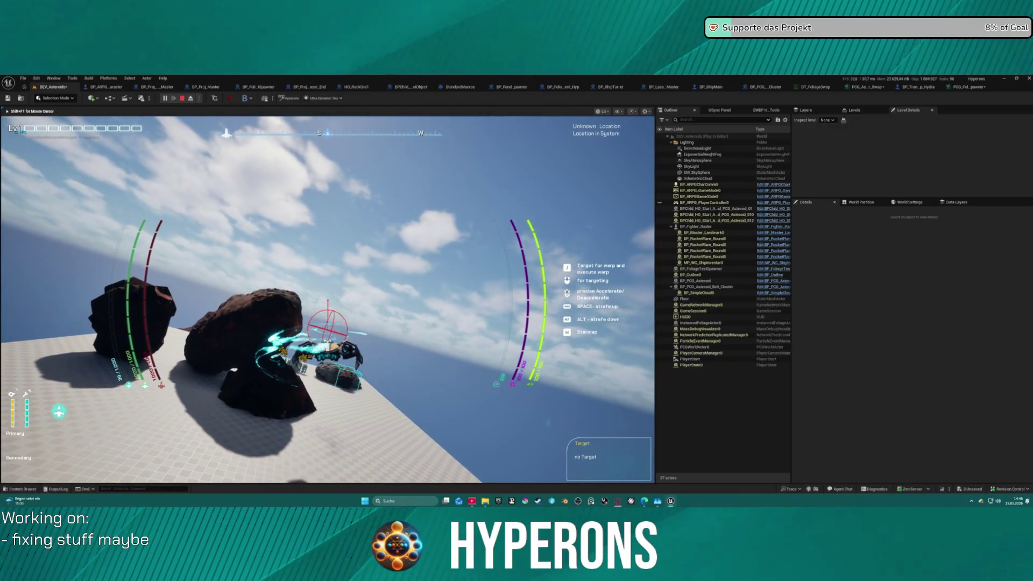
pyautogui.press('Escape')
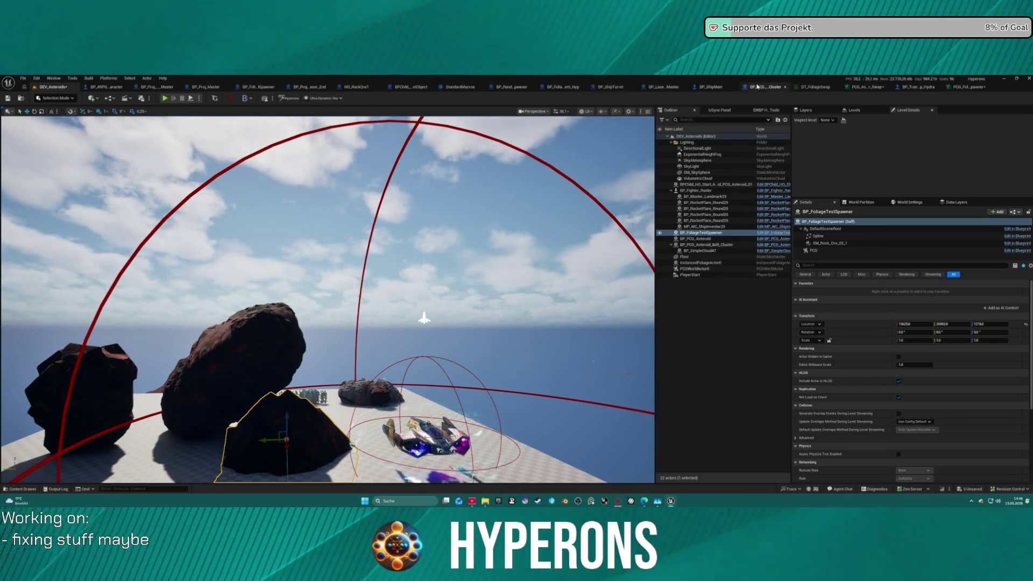
# In BP_ShipMain, filter the Components list to find SwapCollision
pyautogui.click(710, 87)
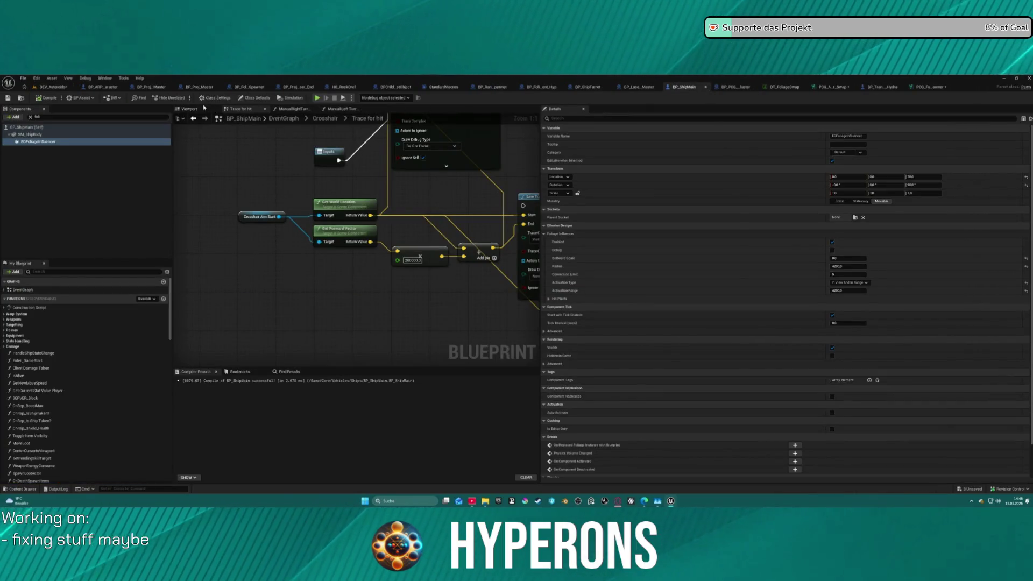
pyautogui.click(293, 118)
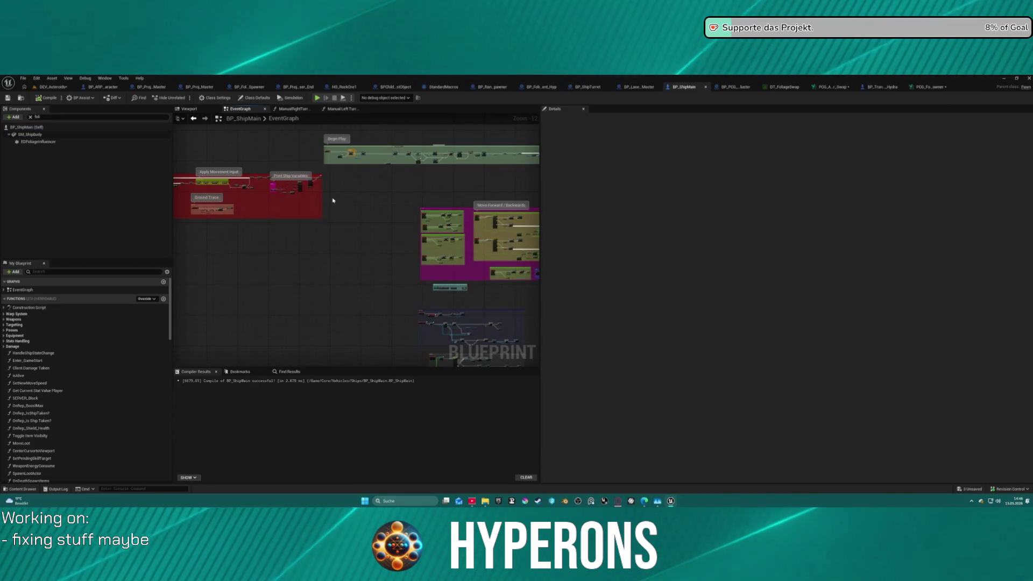
pyautogui.moveTo(330, 198)
pyautogui.mouseDown()
pyautogui.moveTo(296, 167)
pyautogui.moveTo(352, 235)
pyautogui.moveTo(318, 253)
pyautogui.moveTo(303, 128)
pyautogui.mouseUp()
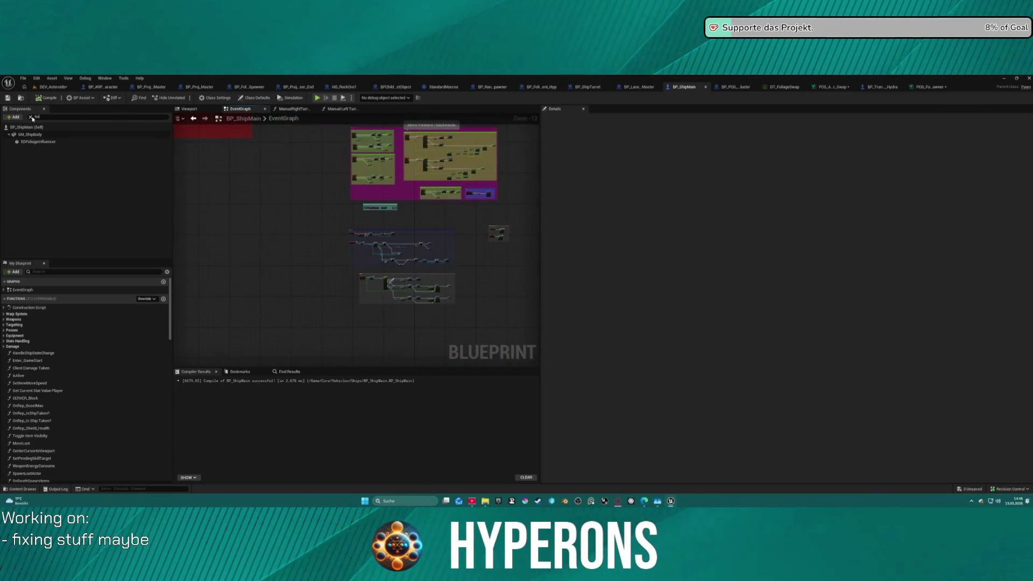
pyautogui.click(31, 117)
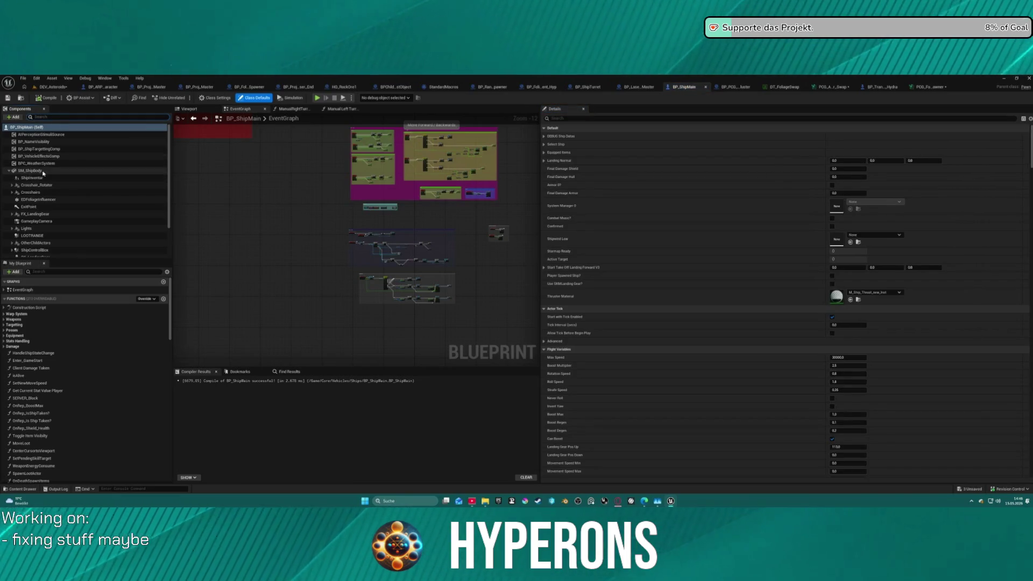
pyautogui.scroll(-3, 43, 173)
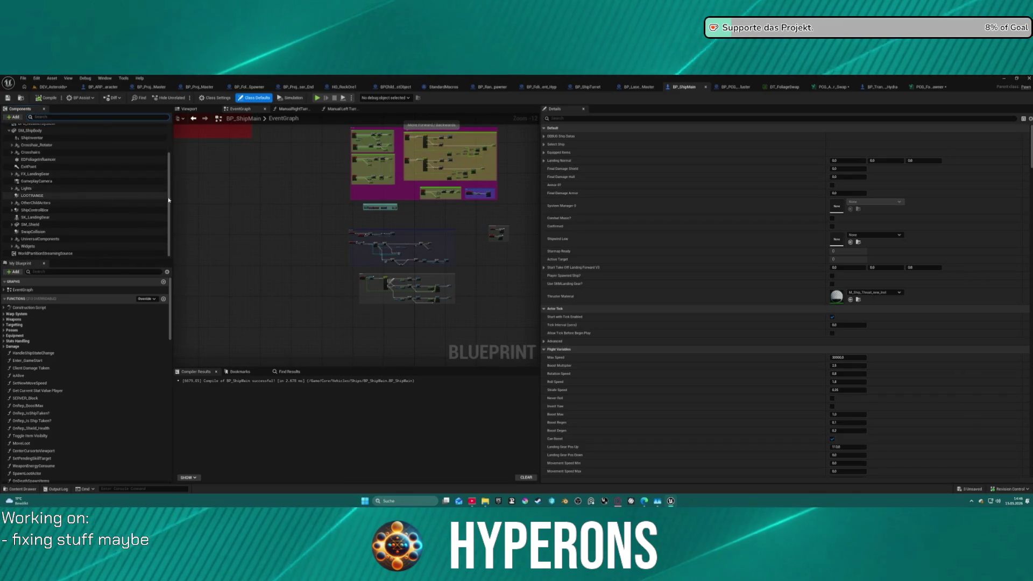
pyautogui.scroll(12, 191, 127)
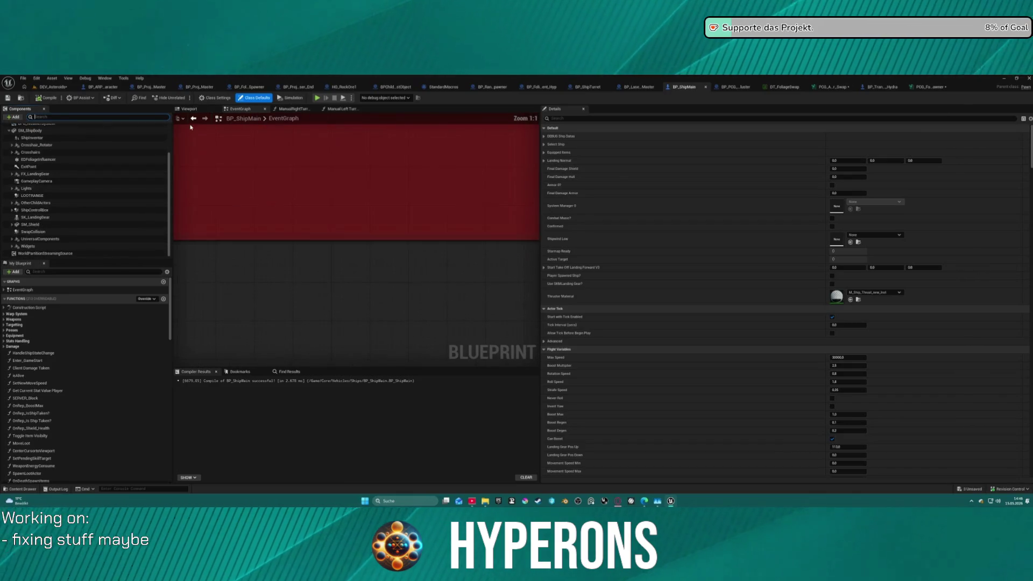
pyautogui.click(86, 117)
pyautogui.write('swap')
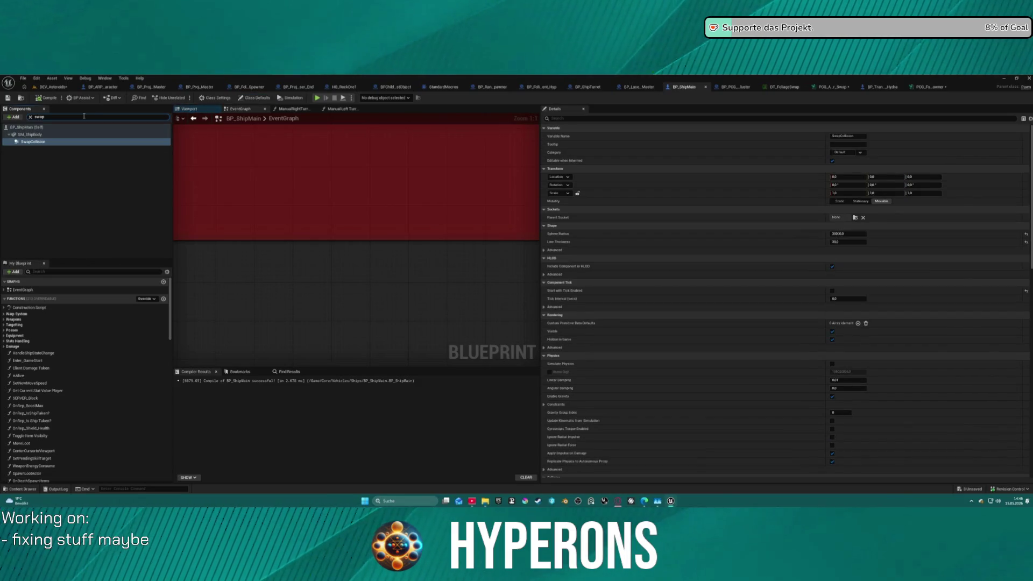
pyautogui.scroll(-12, 281, 162)
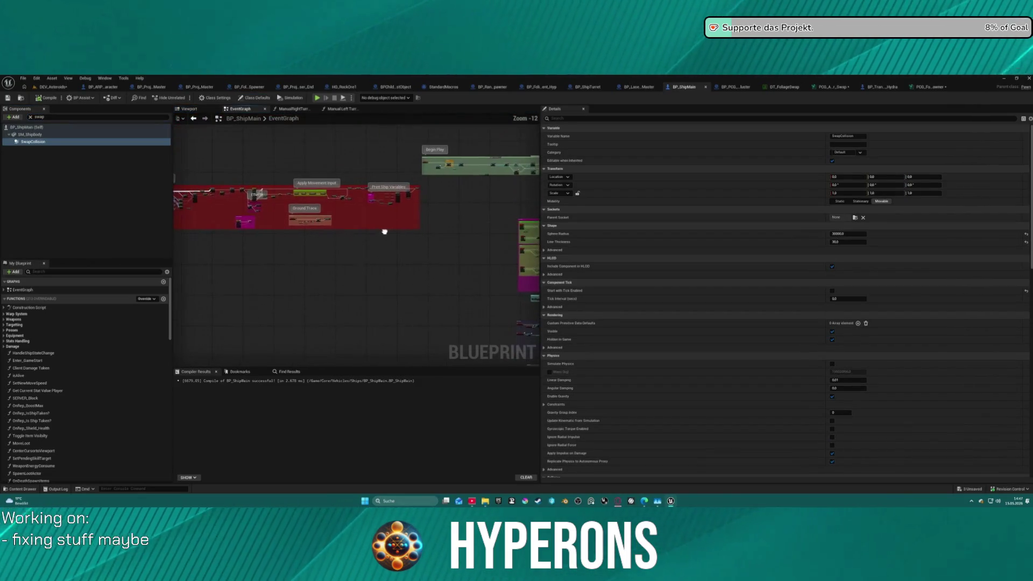
pyautogui.scroll(5, 275, 209)
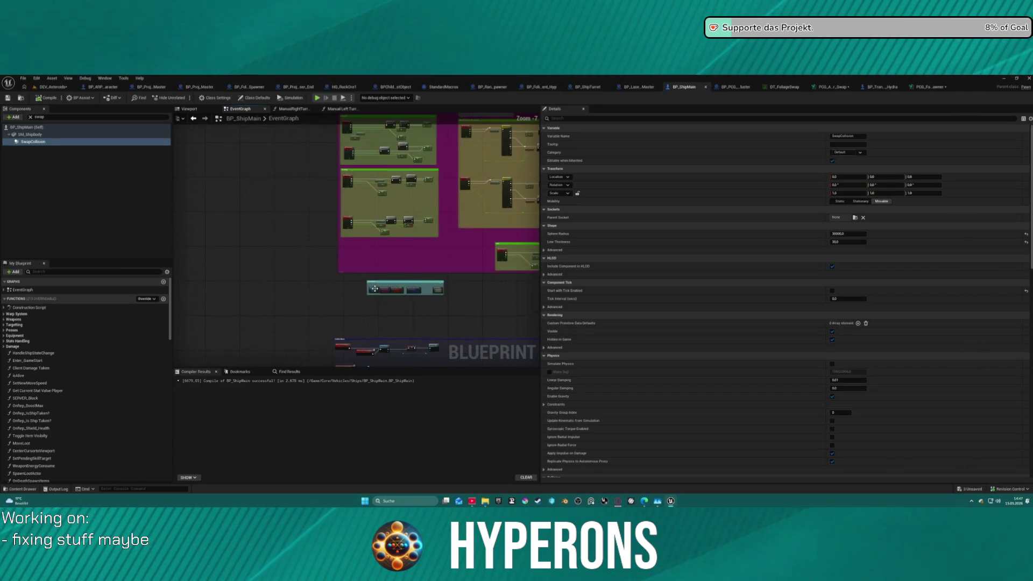
pyautogui.scroll(3, 373, 291)
pyautogui.click(374, 294)
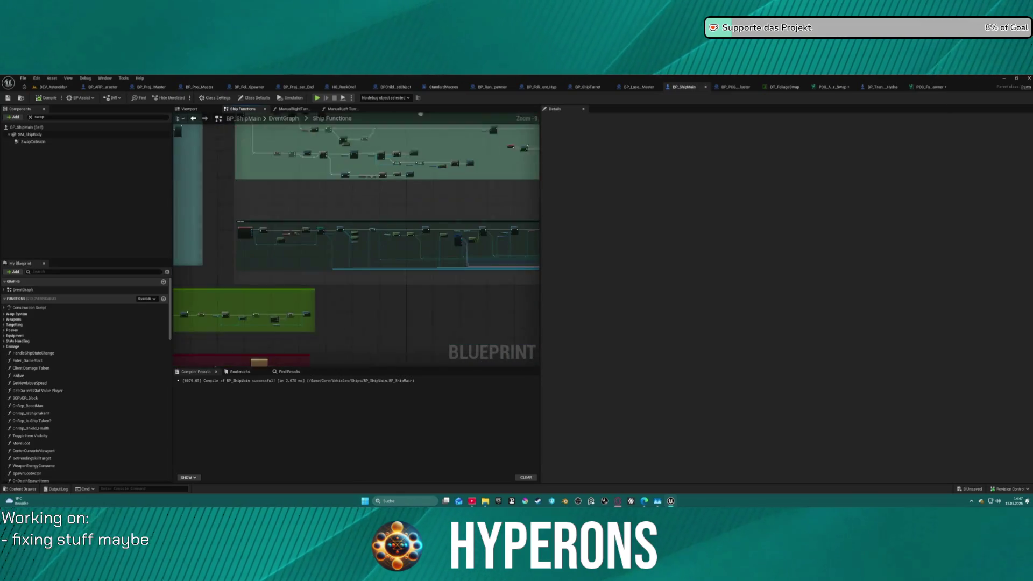
# Jump to SwapCollision's OnComponentBeginOverlap event in the graph
pyautogui.rightClick(33, 143)
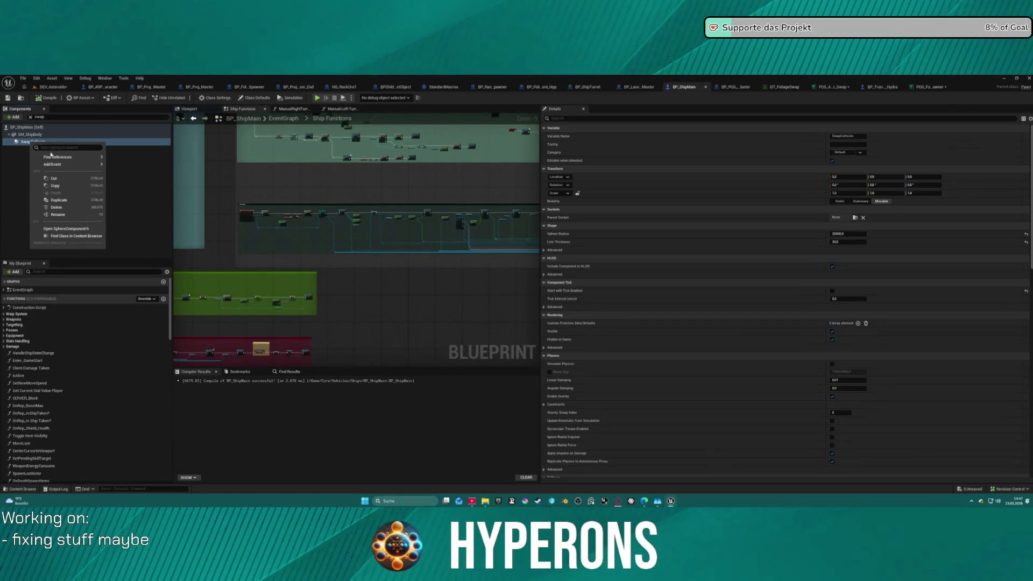
pyautogui.moveTo(97, 165)
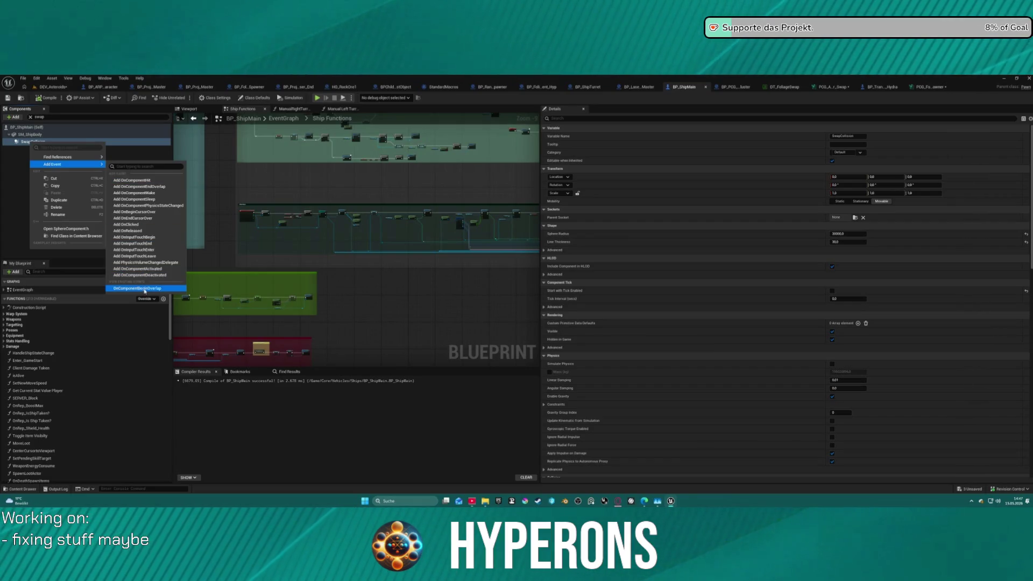
pyautogui.click(144, 290)
pyautogui.scroll(7, 363, 217)
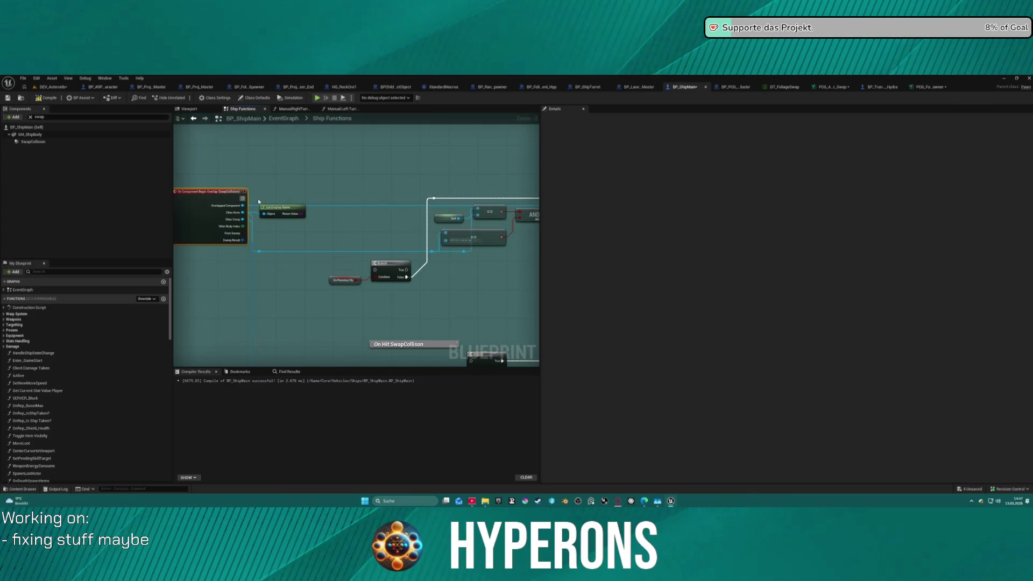
# Set SwapCollision's Collision Enabled to No Collision, keeping character step-up disabled
pyautogui.click(34, 142)
pyautogui.scroll(-5, 903, 286)
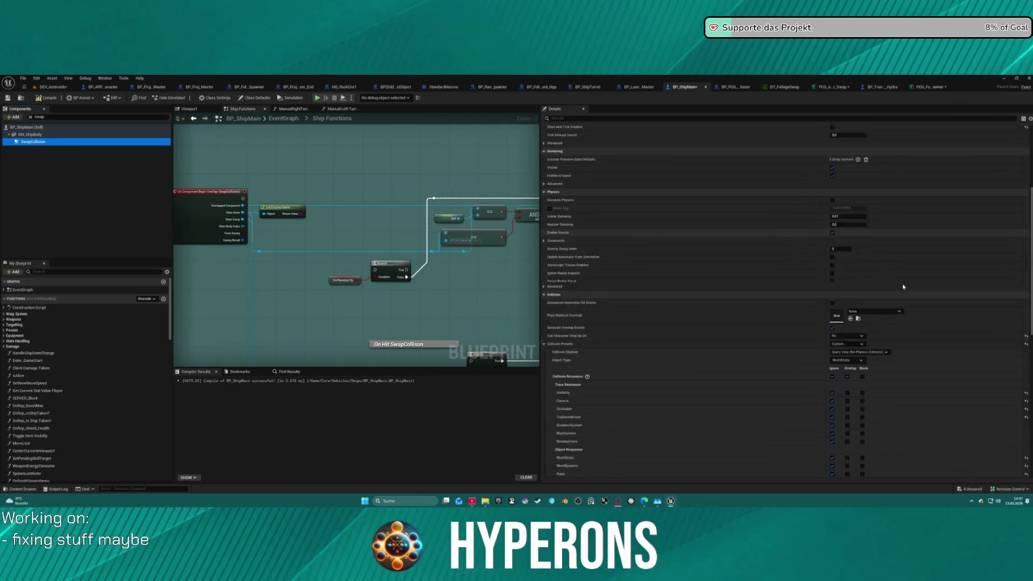
pyautogui.click(844, 162)
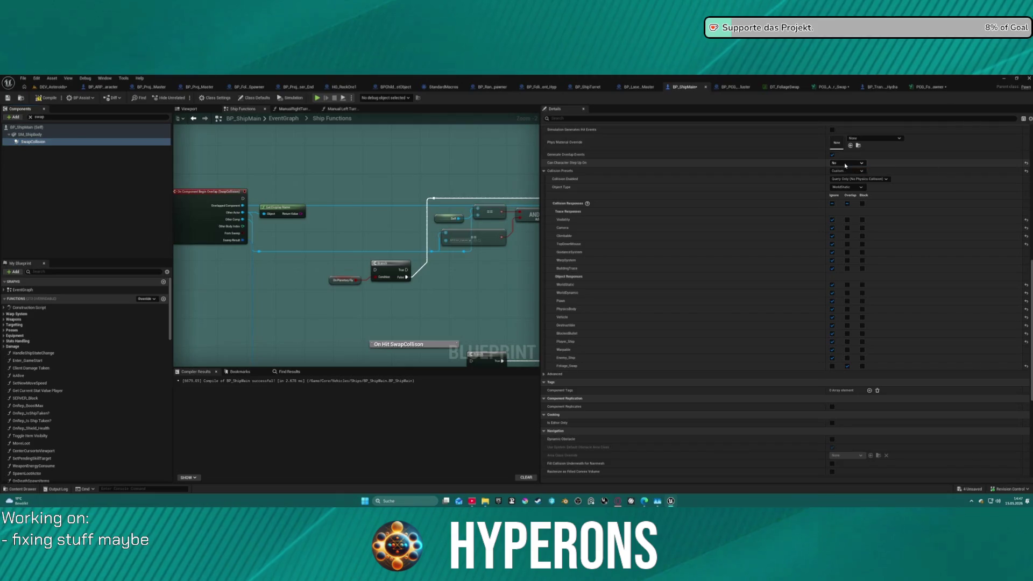
pyautogui.click(845, 168)
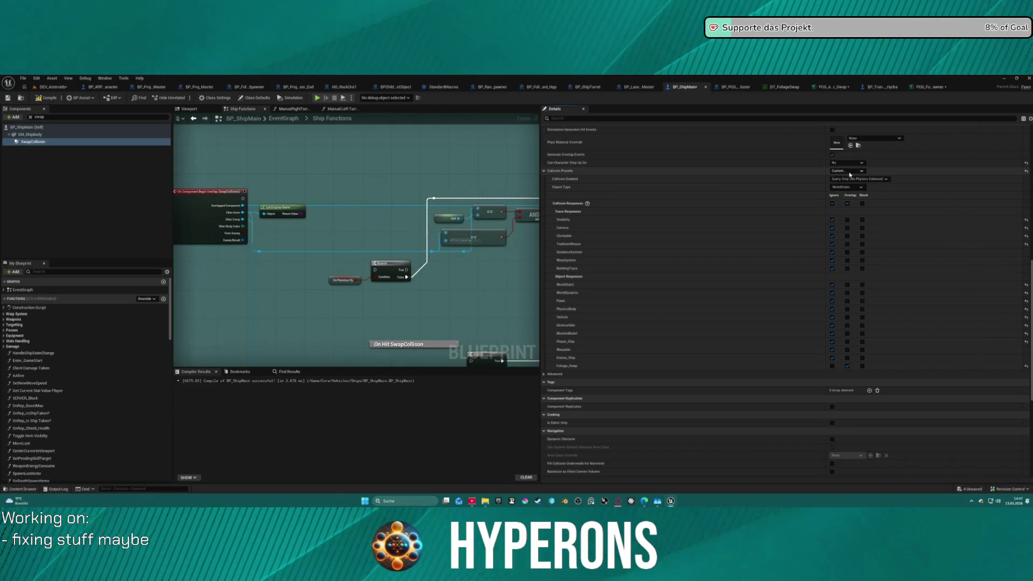
pyautogui.click(851, 179)
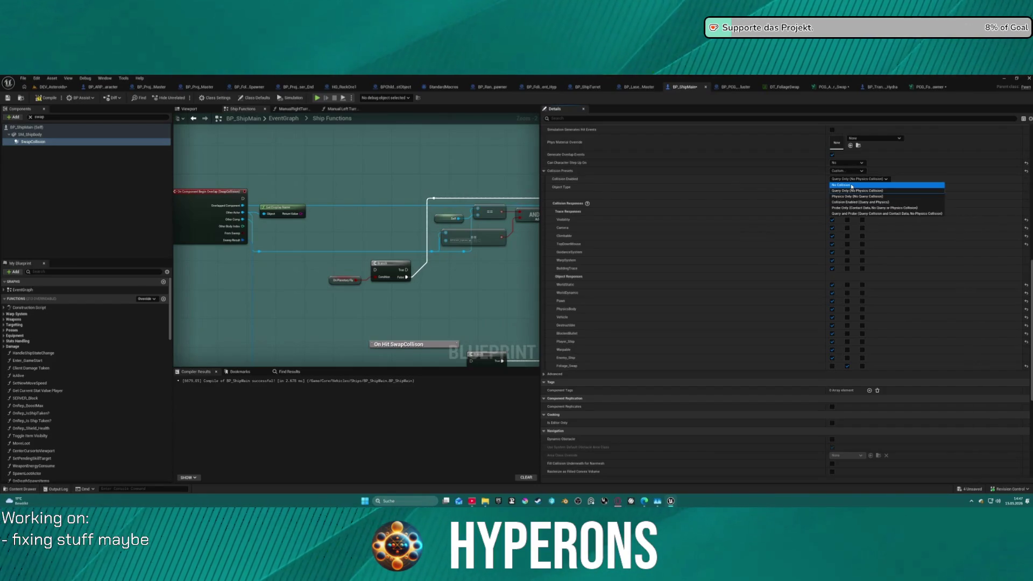
pyautogui.click(851, 186)
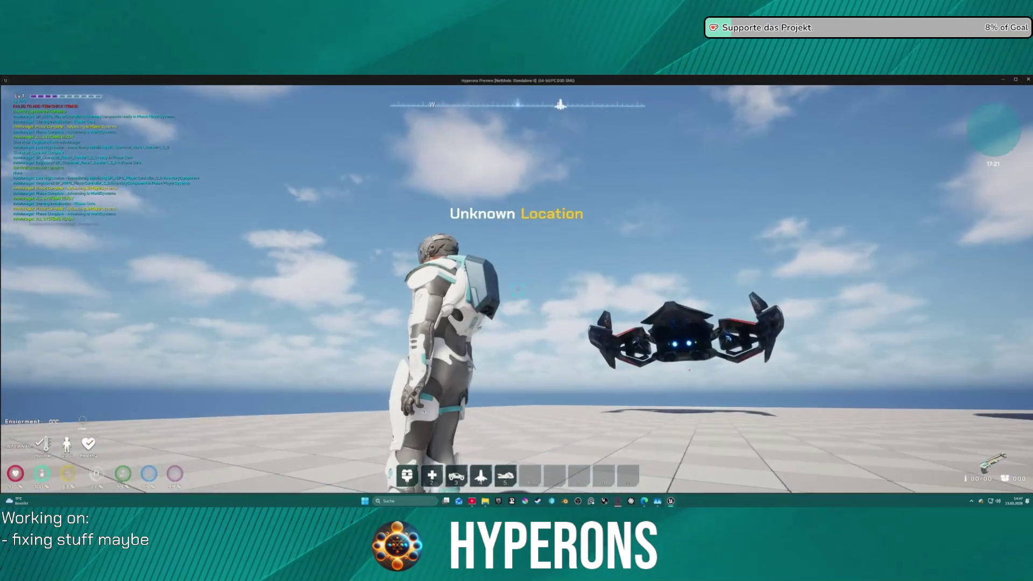
pyautogui.press('w')
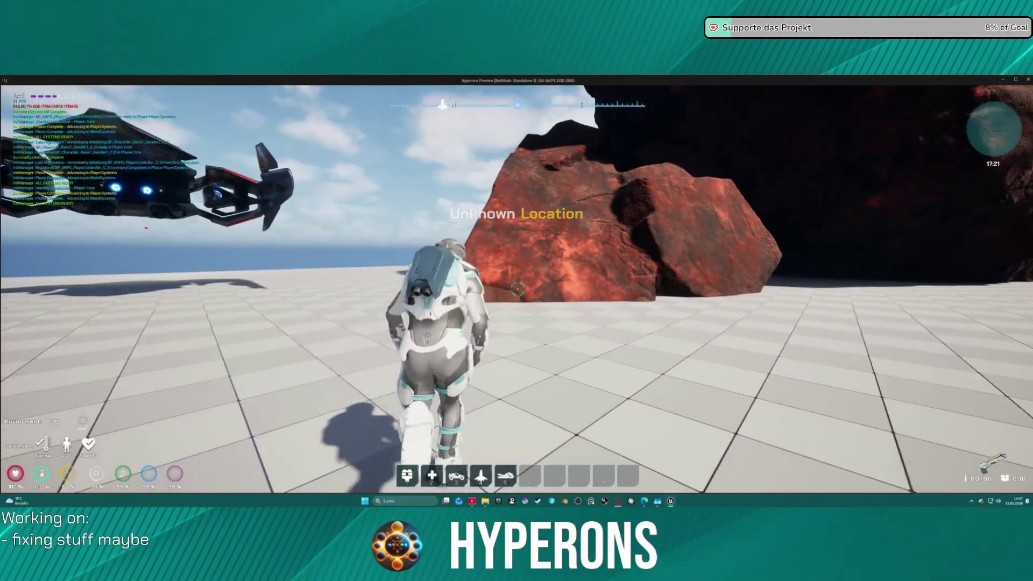
pyautogui.press('w')
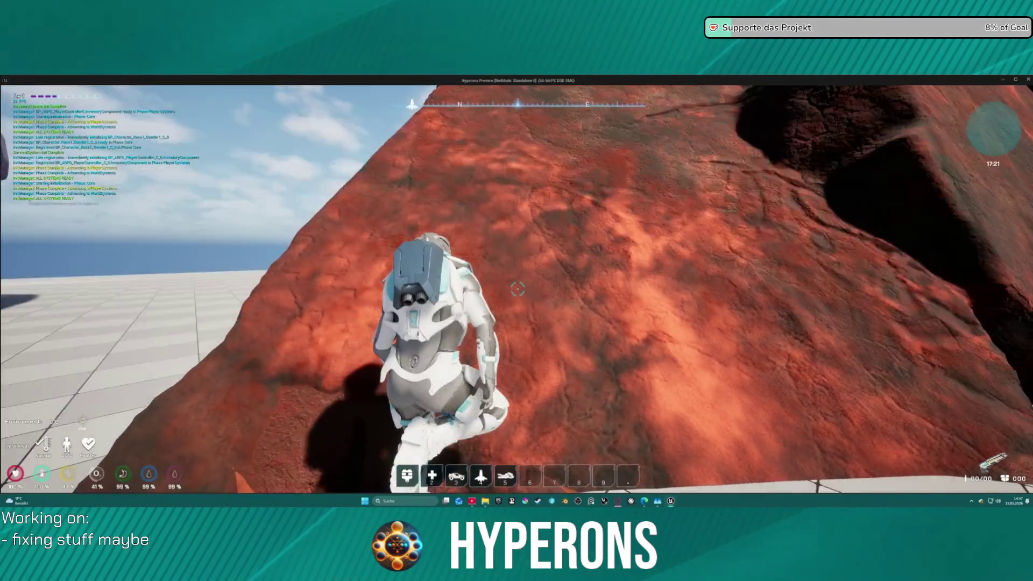
pyautogui.press('w')
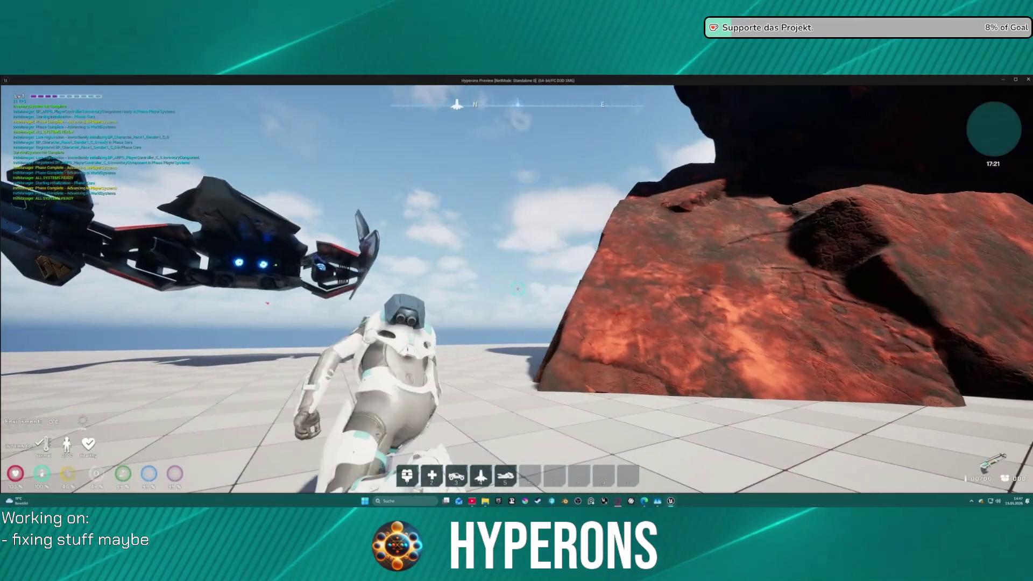
pyautogui.press('w')
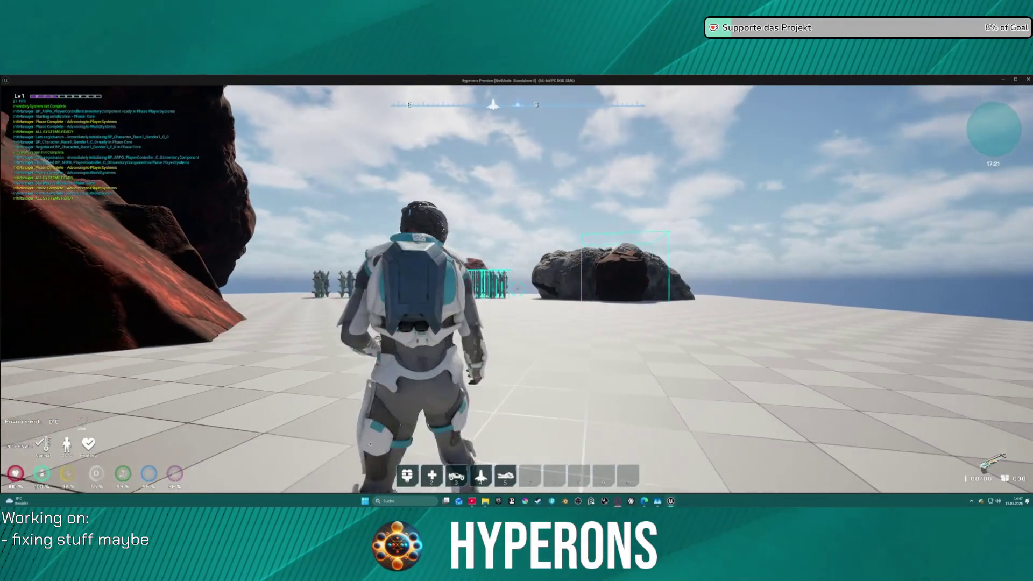
pyautogui.press('Escape')
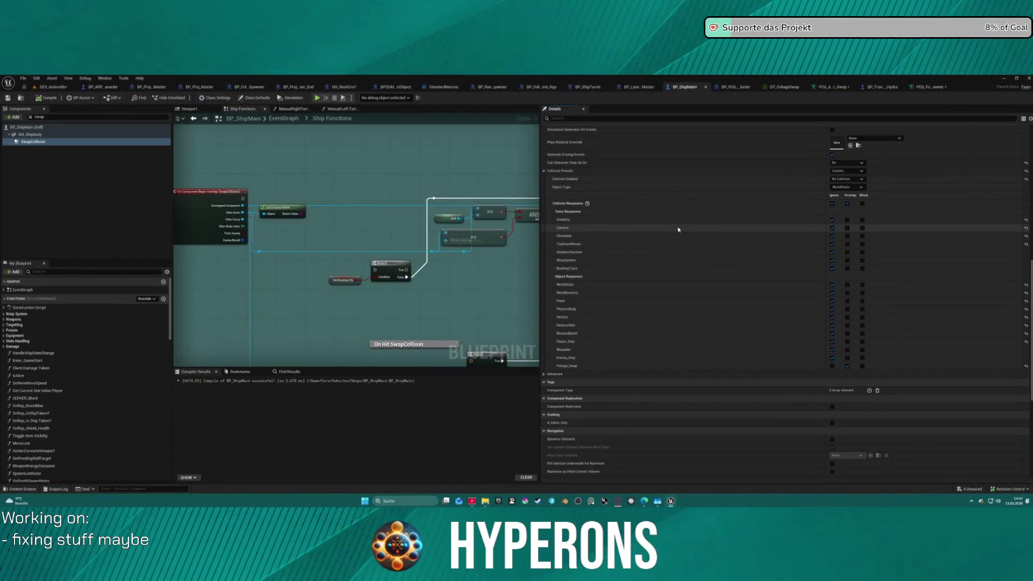
# Revert SwapCollision to Query Only, then save and compile BP_ShipMain
pyautogui.hotkey('ctrl', 'z')
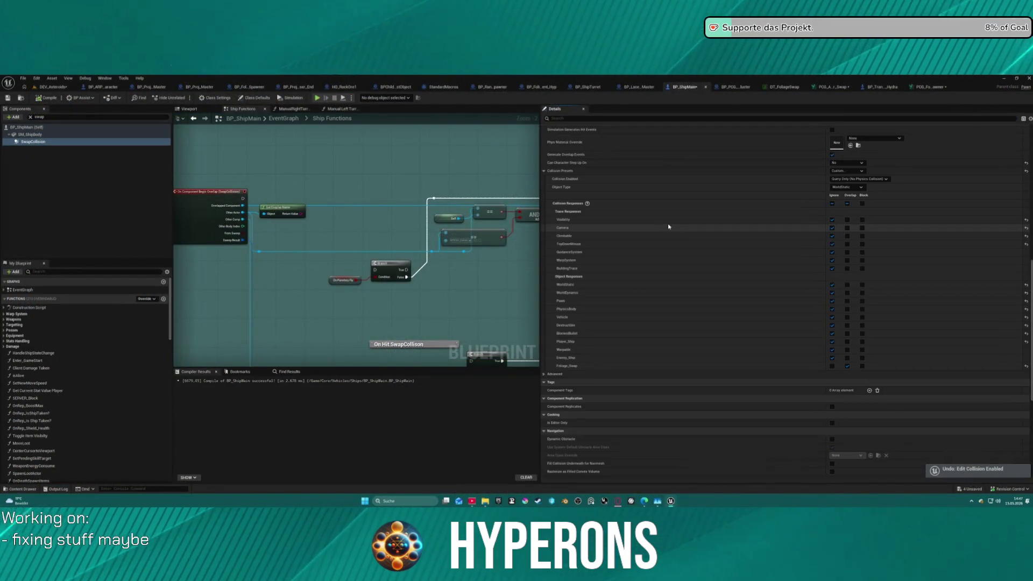
pyautogui.hotkey('ctrl', 's')
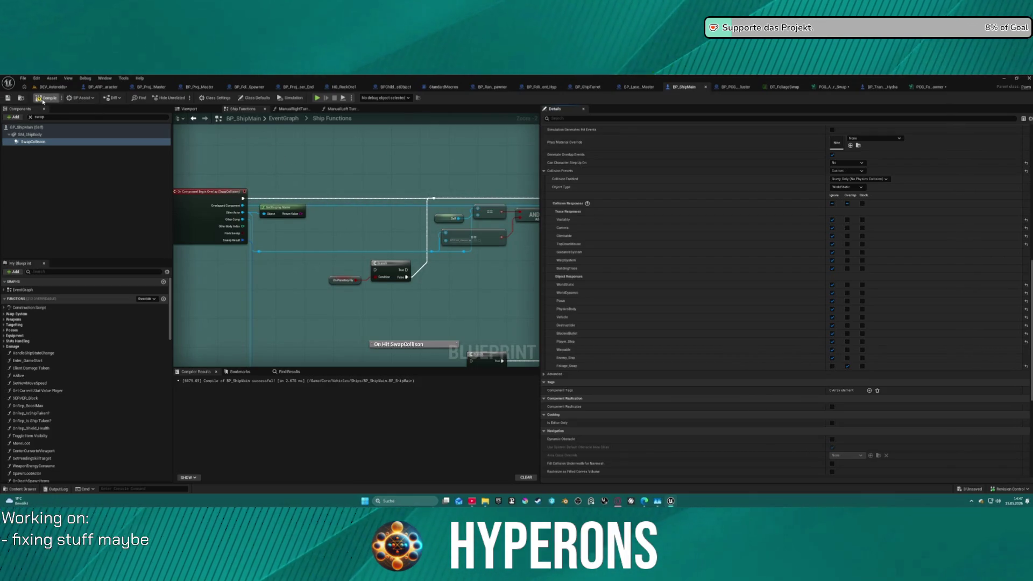
pyautogui.click(43, 99)
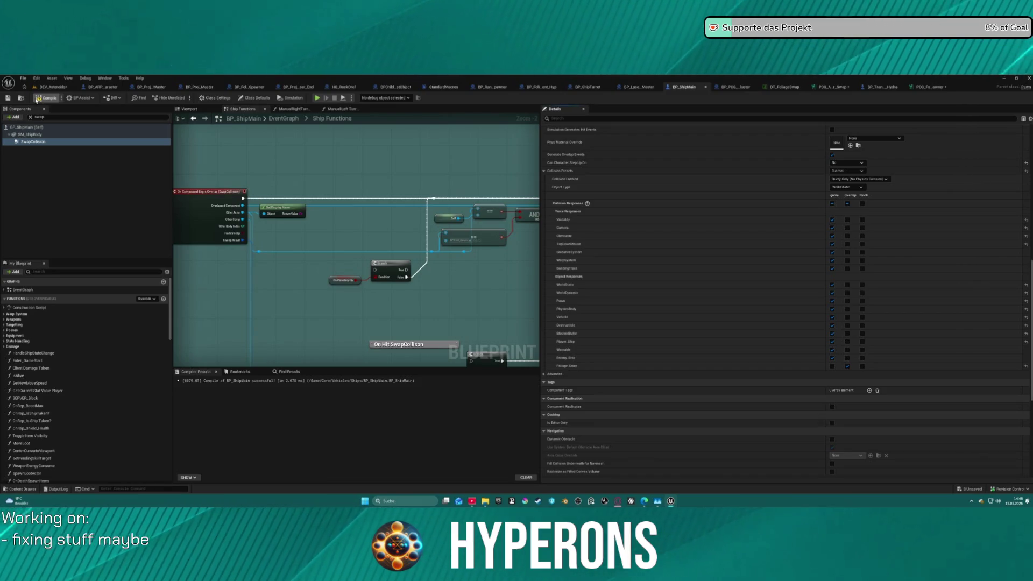
pyautogui.click(735, 87)
pyautogui.click(829, 87)
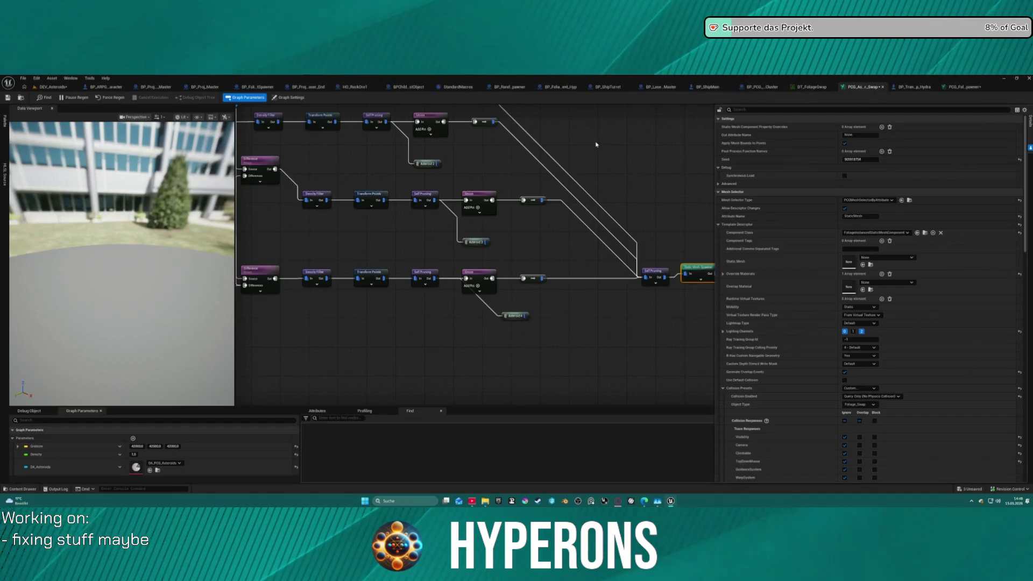
# Expand the Static Mesh Spawner's Mesh Entries Index [0] Descriptor and Component Tags, showing BlockWater
pyautogui.moveTo(622, 182)
pyautogui.mouseDown()
pyautogui.moveTo(530, 144)
pyautogui.moveTo(519, 173)
pyautogui.mouseUp()
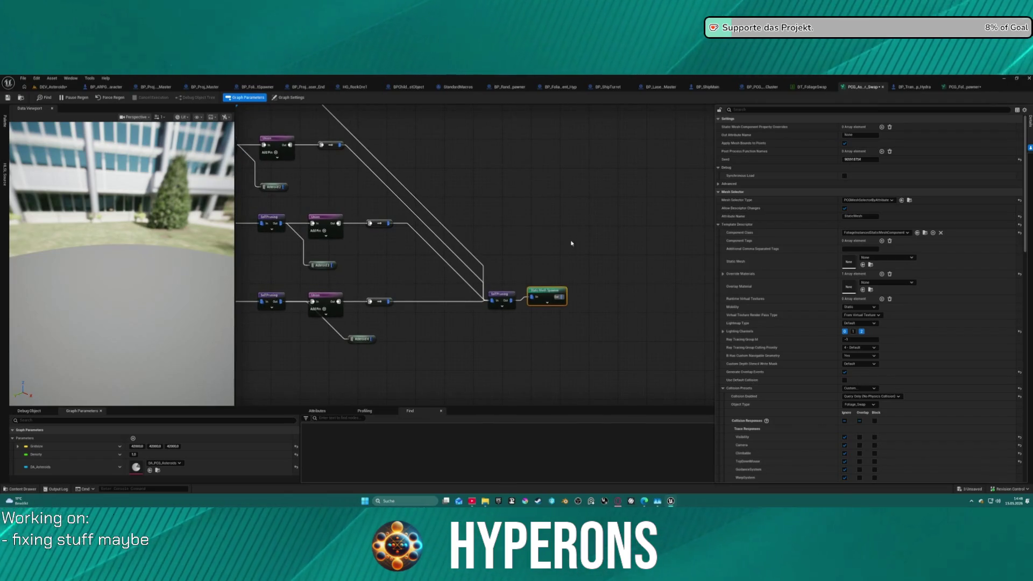
pyautogui.click(963, 86)
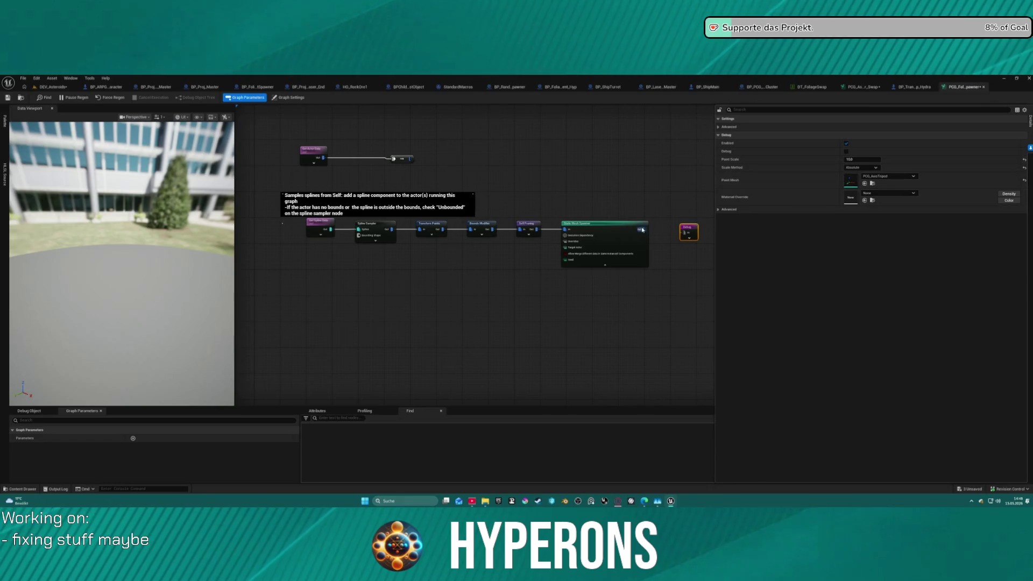
pyautogui.click(600, 244)
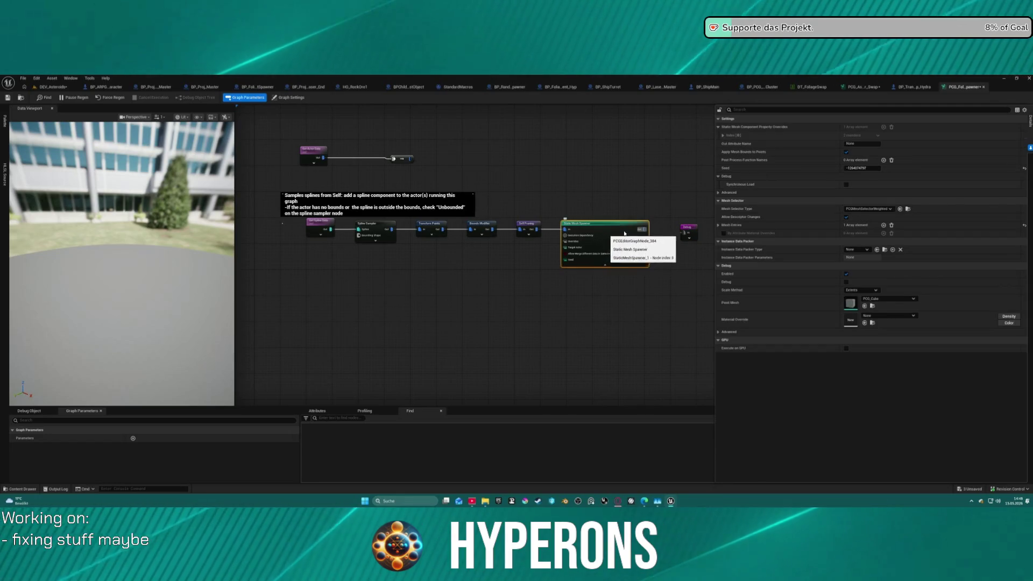
pyautogui.click(718, 226)
pyautogui.click(723, 233)
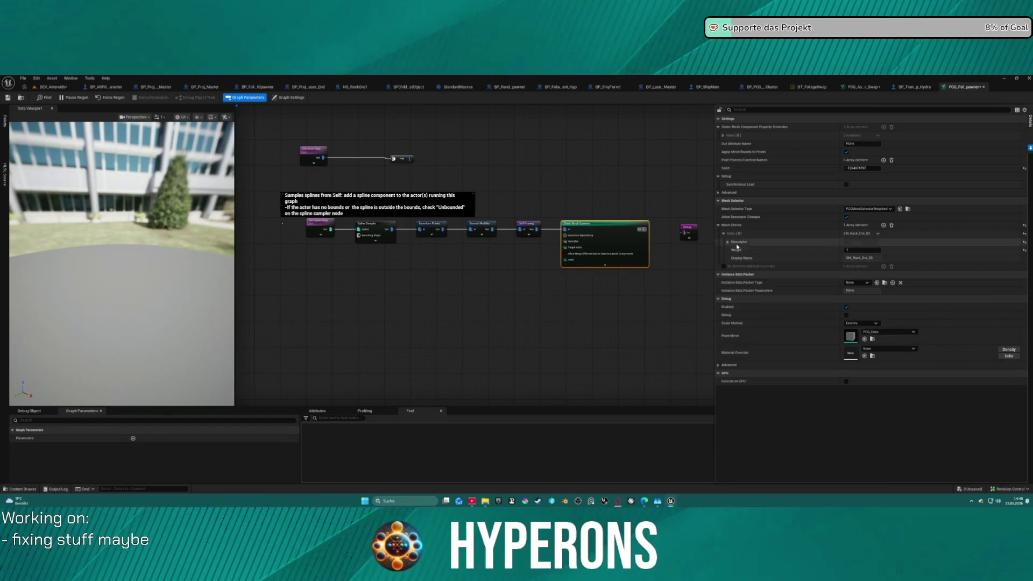
pyautogui.click(727, 242)
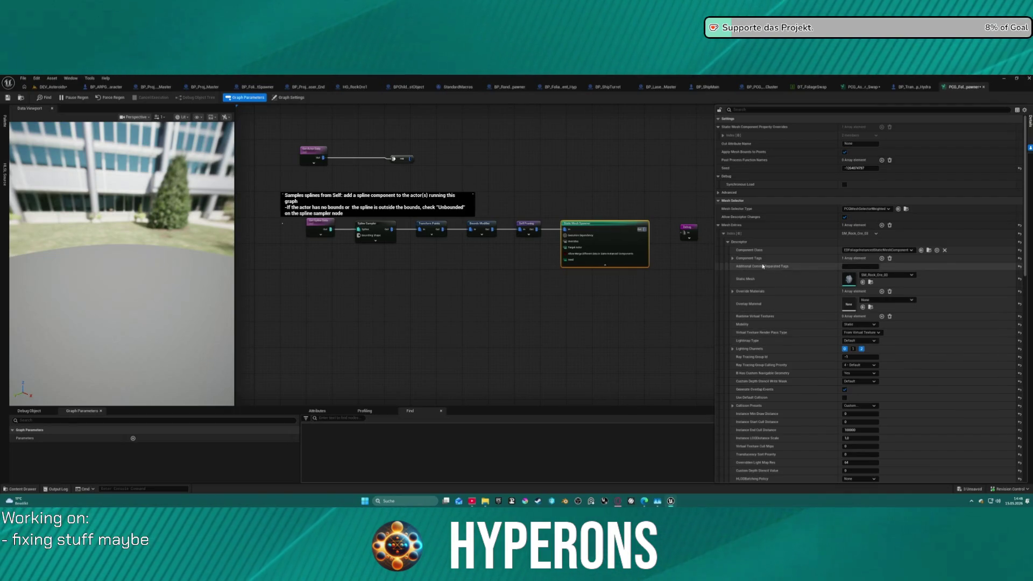
pyautogui.click(733, 259)
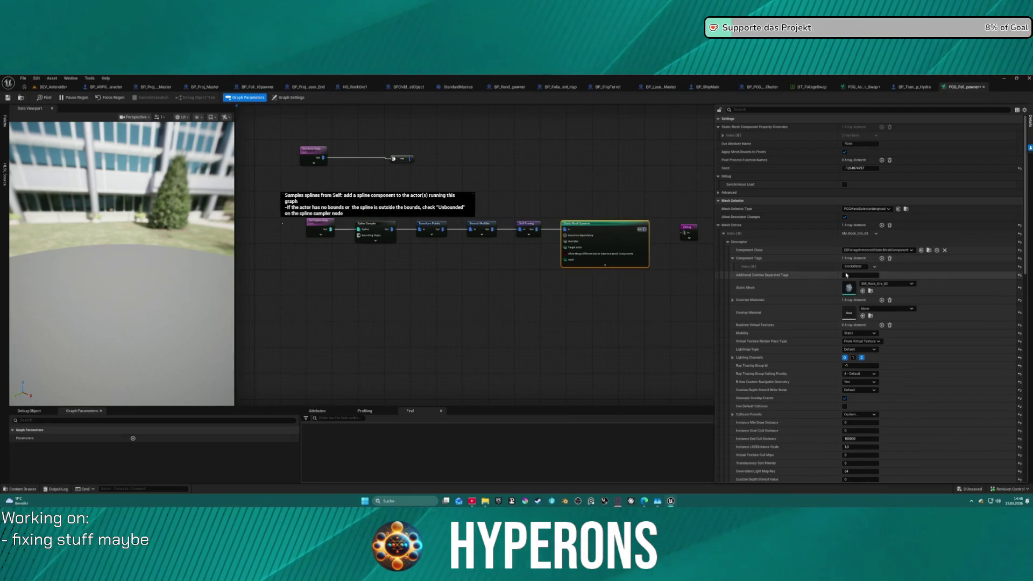
# Check the Instance Data Packer Type options without changing them
pyautogui.scroll(-15, 876, 274)
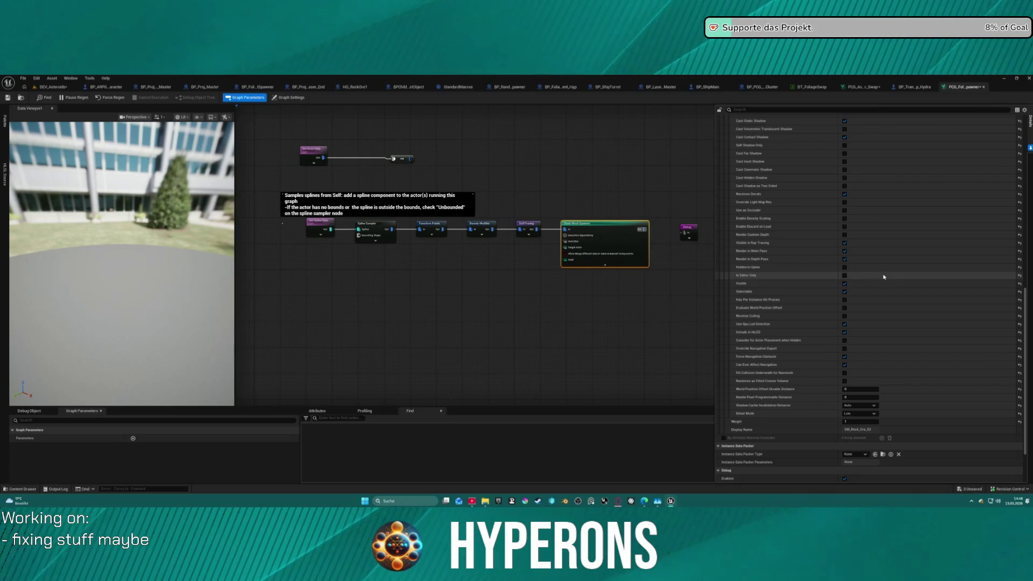
pyautogui.scroll(-3, 884, 277)
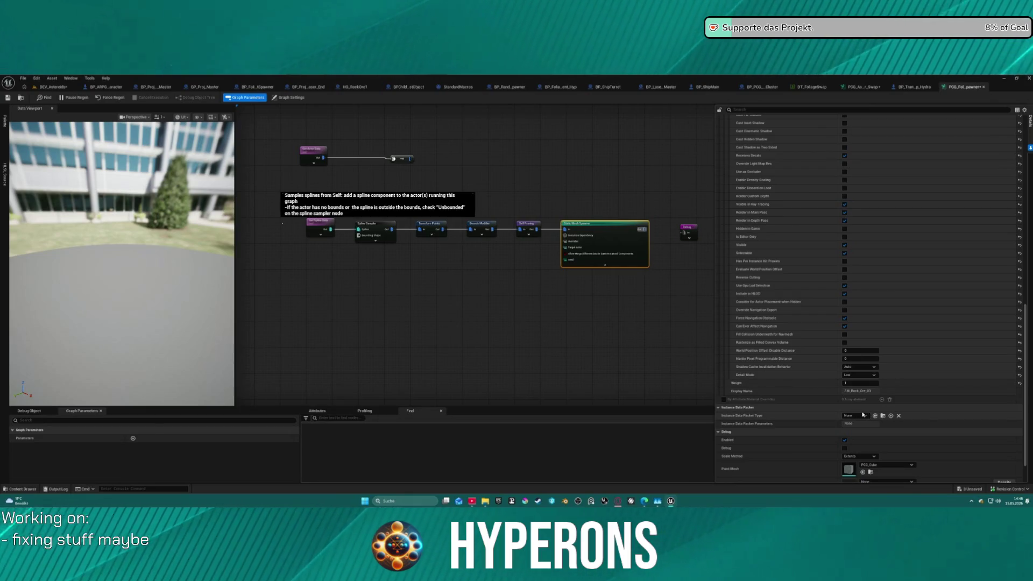
pyautogui.click(864, 416)
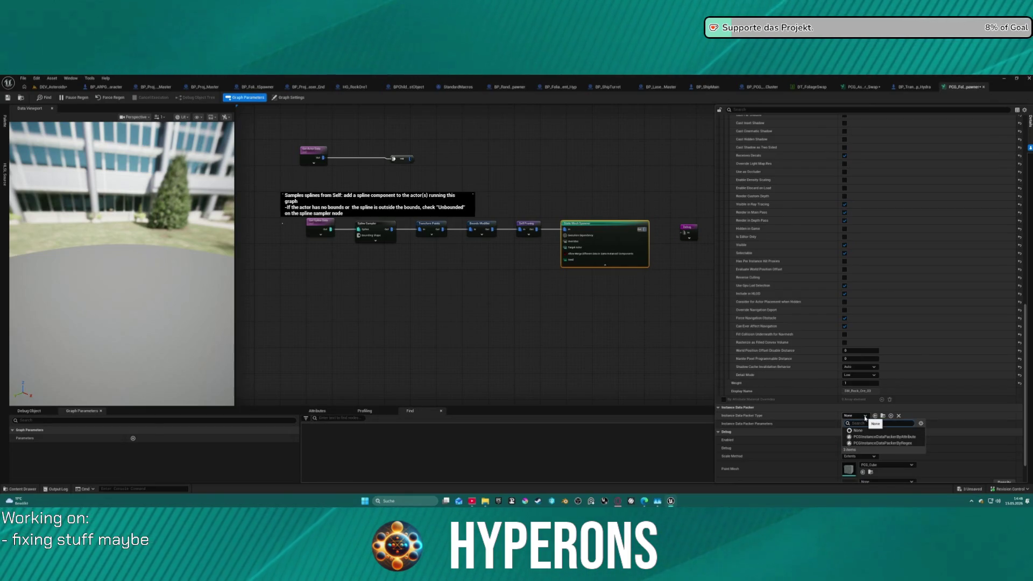
pyautogui.click(864, 416)
pyautogui.scroll(15, 882, 334)
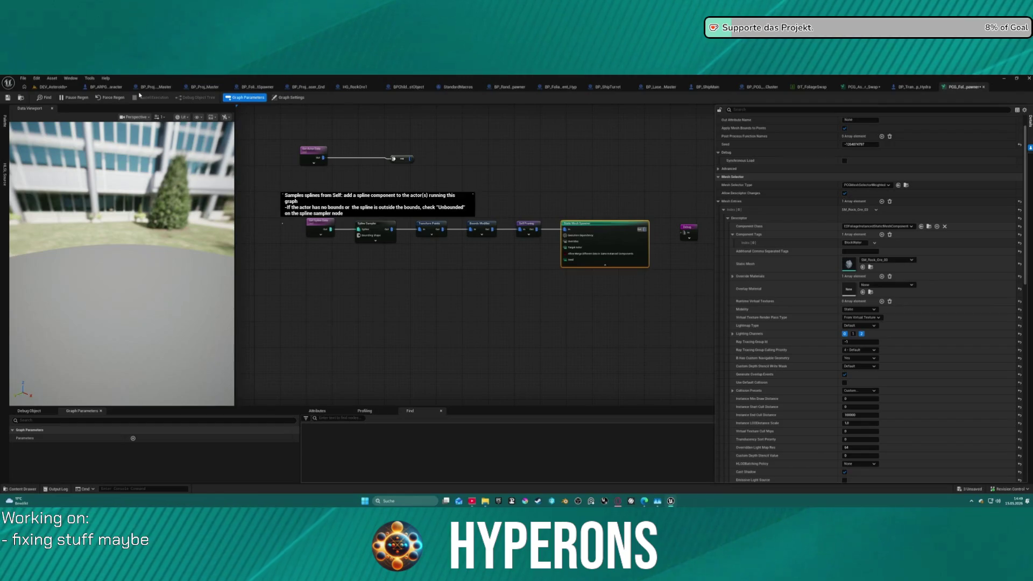
pyautogui.click(53, 86)
# In Foliage Mode, select Foliage_IronOre_01, undo the stray paint, and set Foliage_Swap to Ignore
pyautogui.click(55, 98)
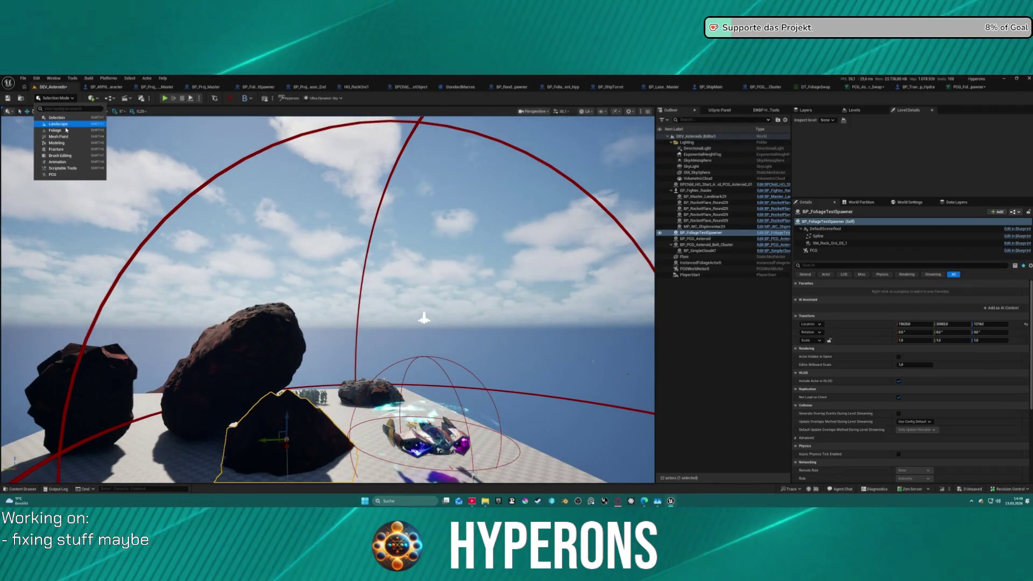
pyautogui.press('Escape')
pyautogui.hotkey('shift', '3')
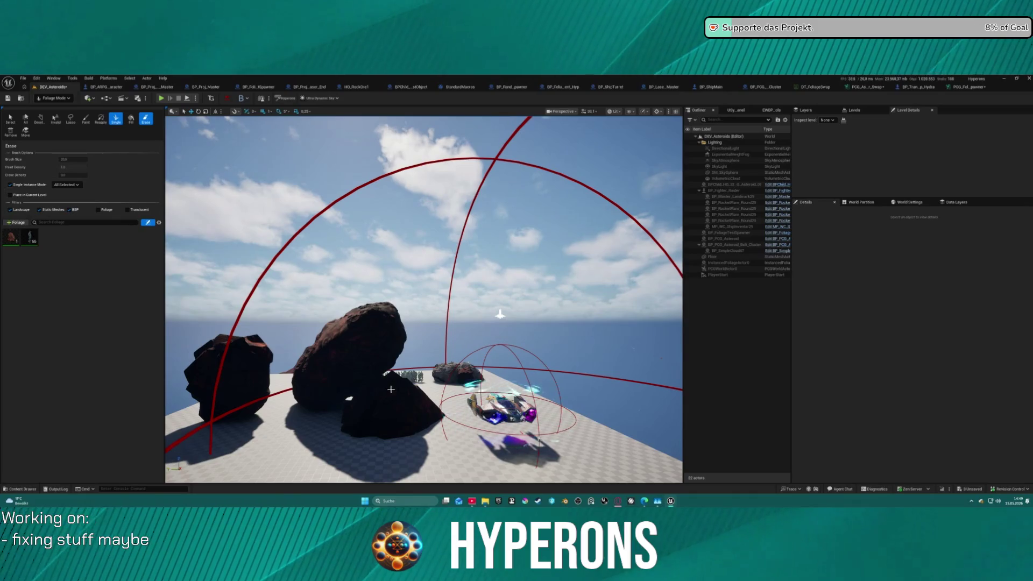
pyautogui.click(11, 242)
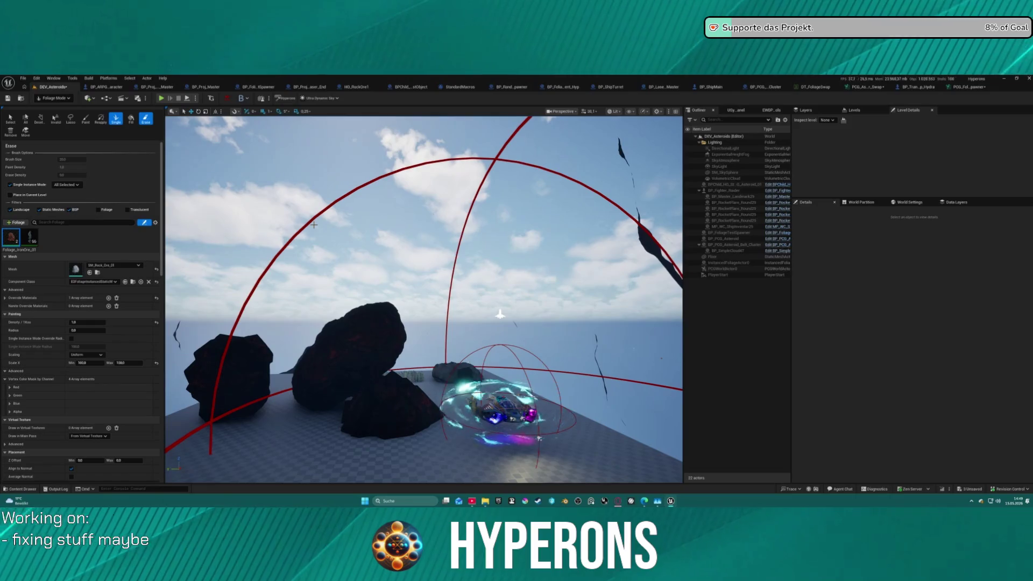
pyautogui.hotkey('ctrl', 'z')
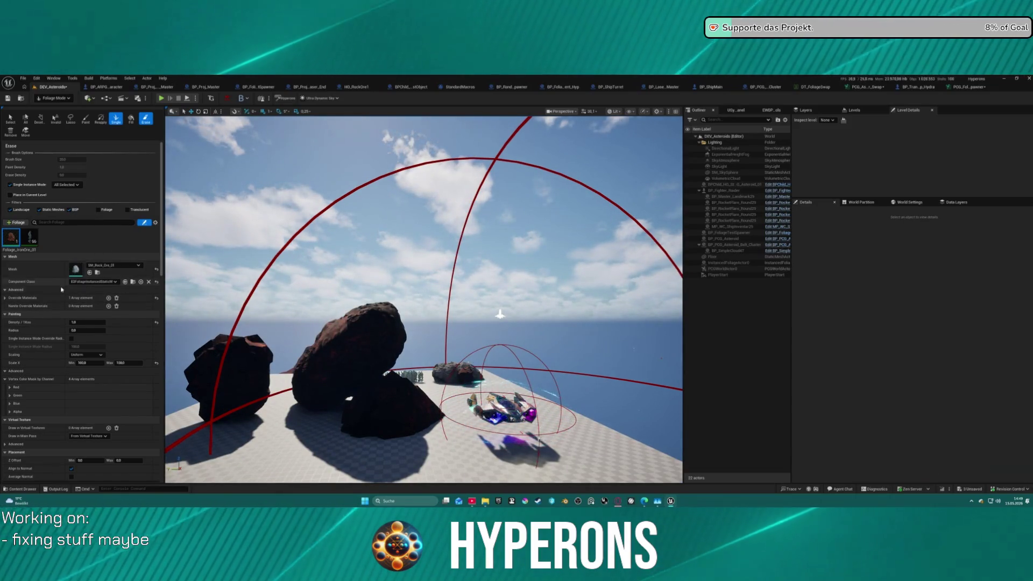
pyautogui.scroll(-3, 64, 215)
pyautogui.scroll(-20, 80, 296)
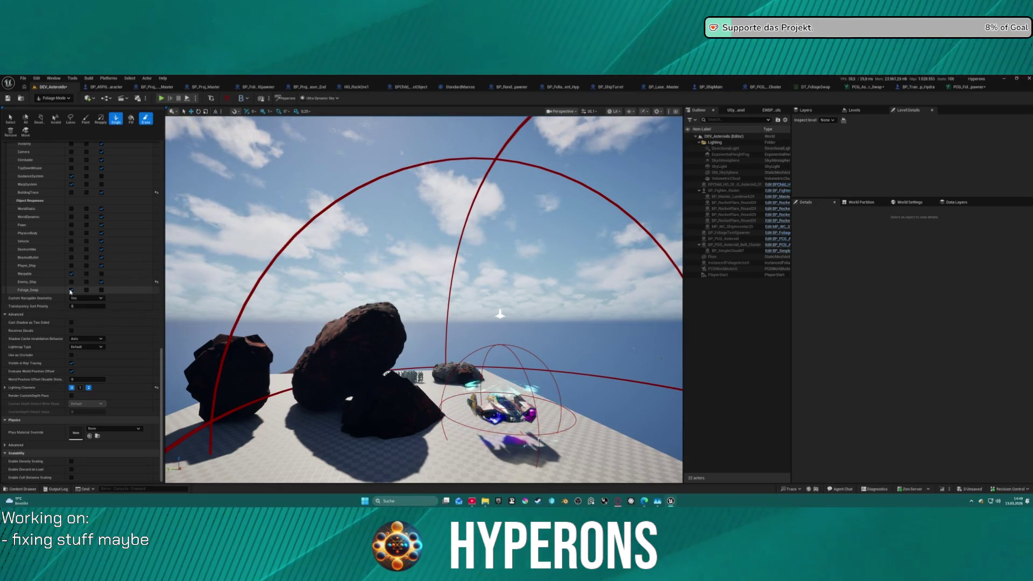
pyautogui.click(70, 291)
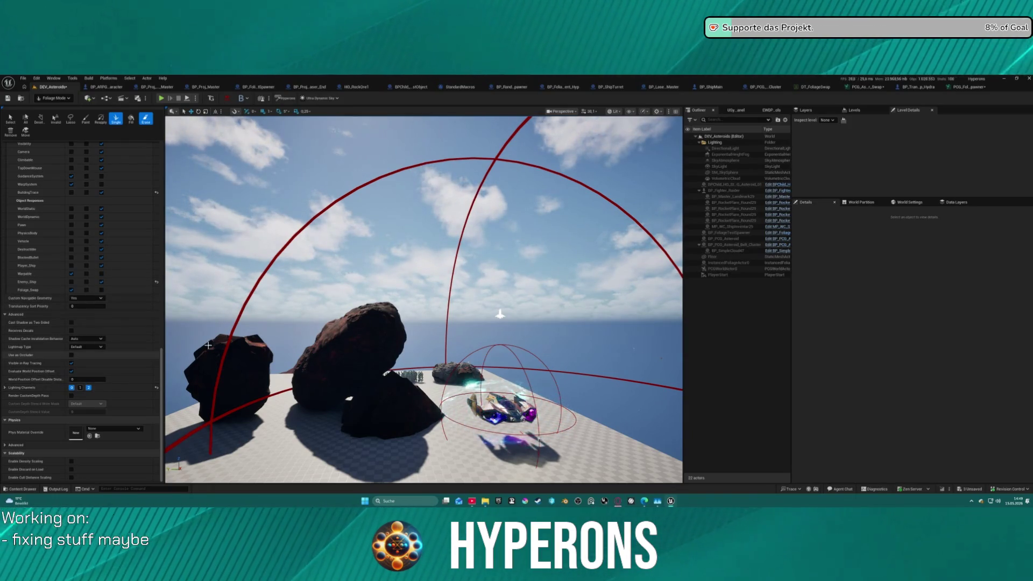
pyautogui.click(942, 88)
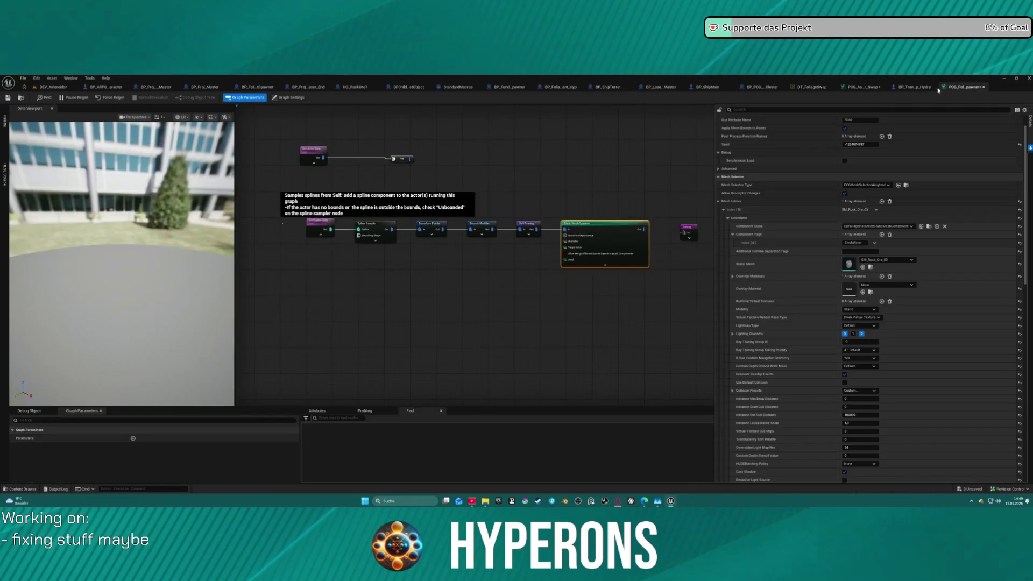
pyautogui.scroll(-8, 881, 349)
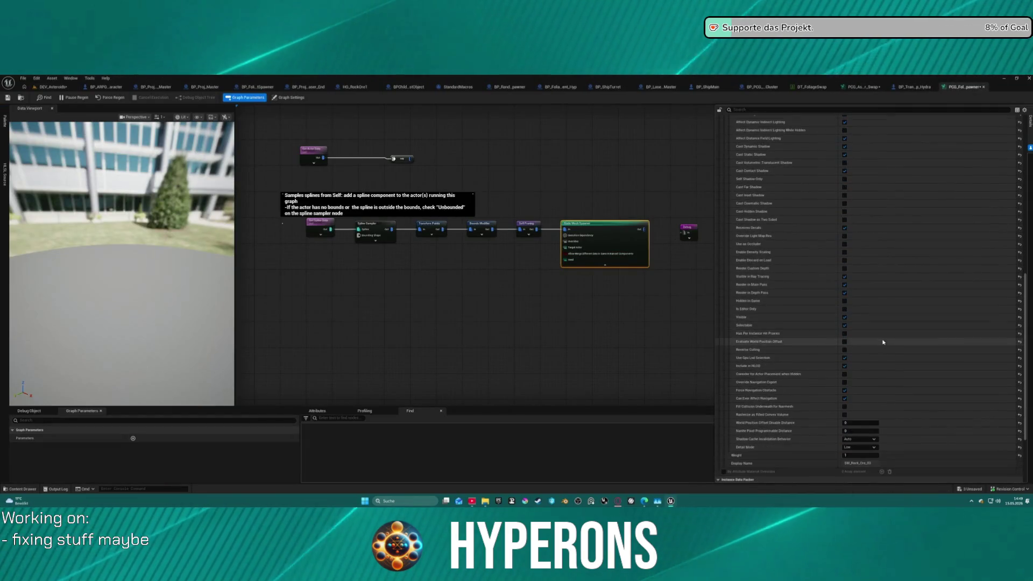
pyautogui.scroll(3, 864, 265)
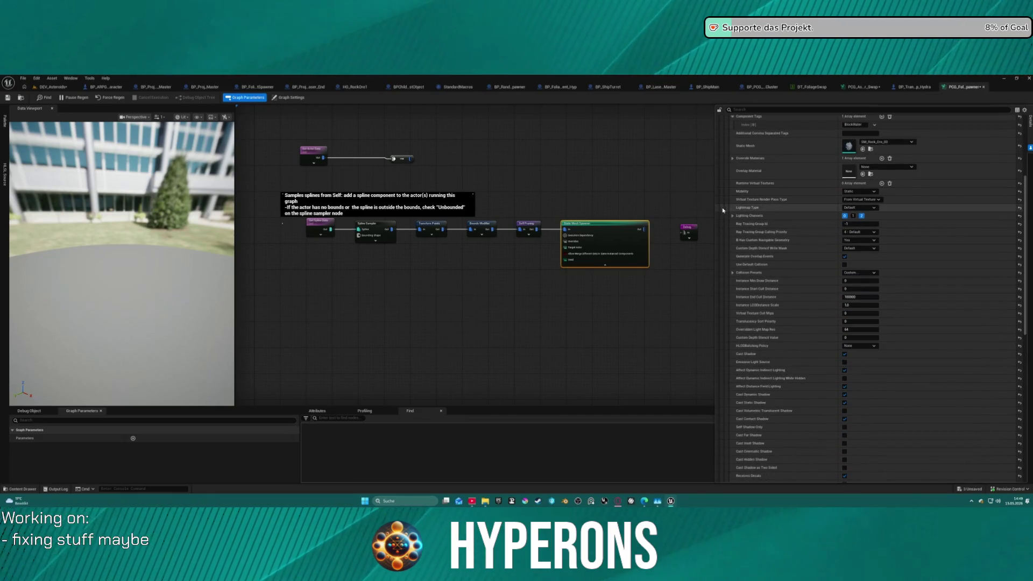
pyautogui.click(732, 273)
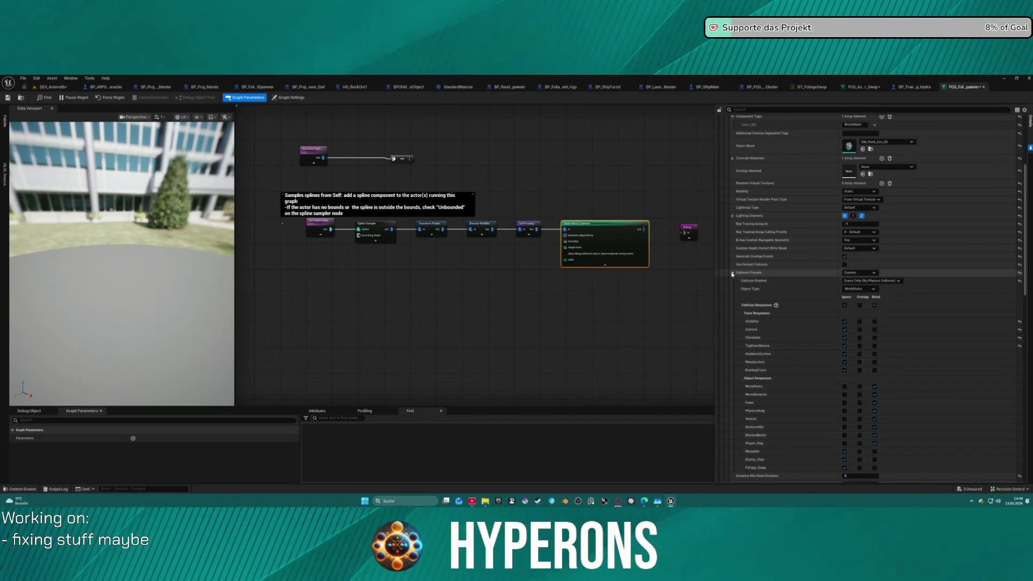
pyautogui.scroll(-6, 807, 298)
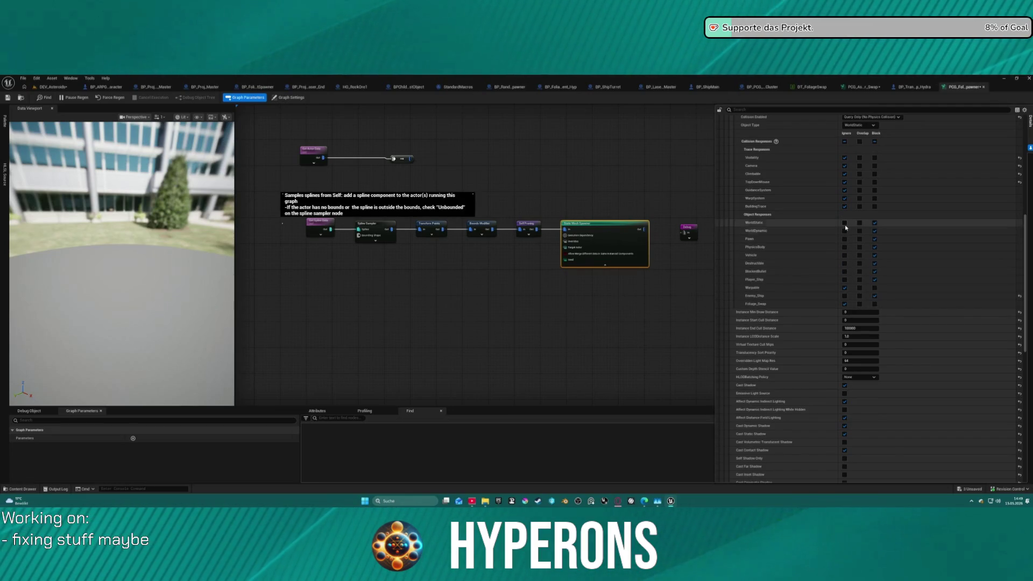
pyautogui.scroll(1, 871, 183)
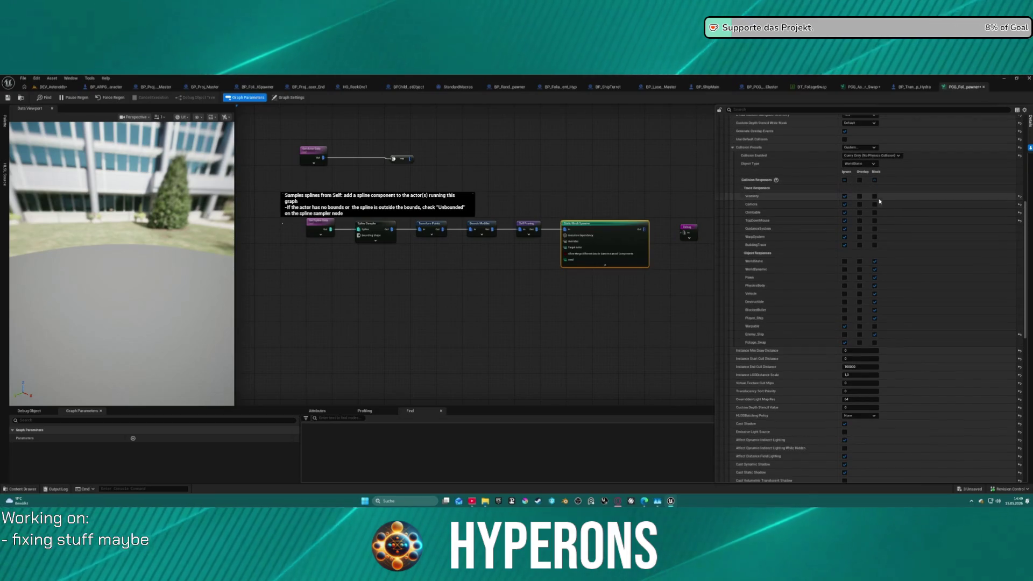
pyautogui.scroll(2, 879, 205)
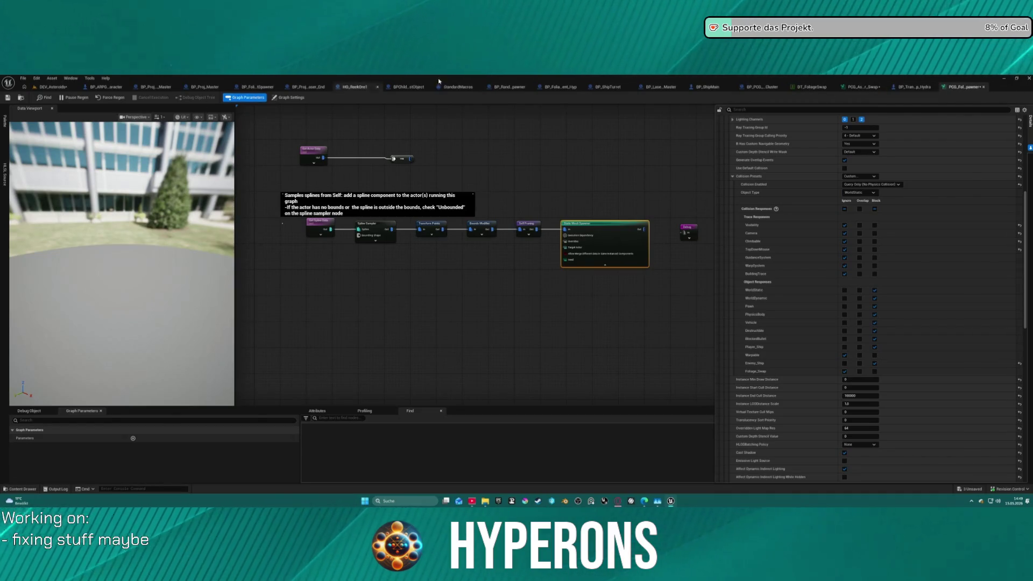
pyautogui.click(52, 87)
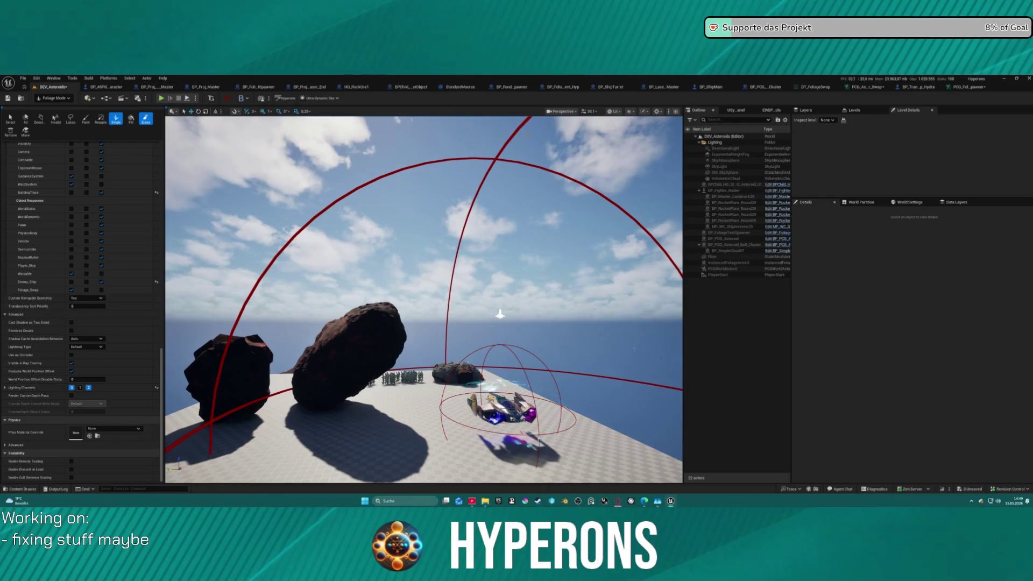
pyautogui.scroll(1, 89, 230)
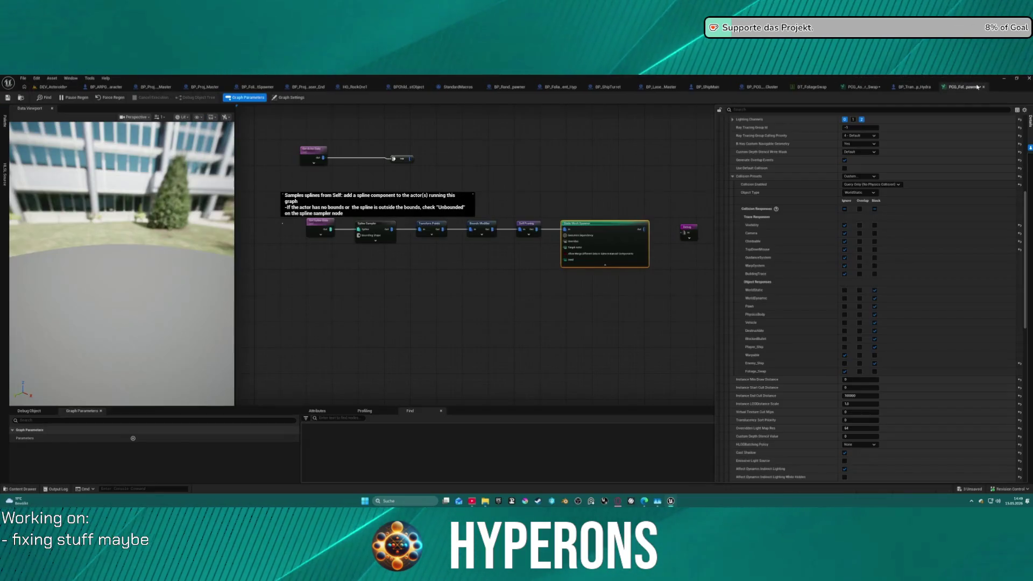
pyautogui.click(966, 87)
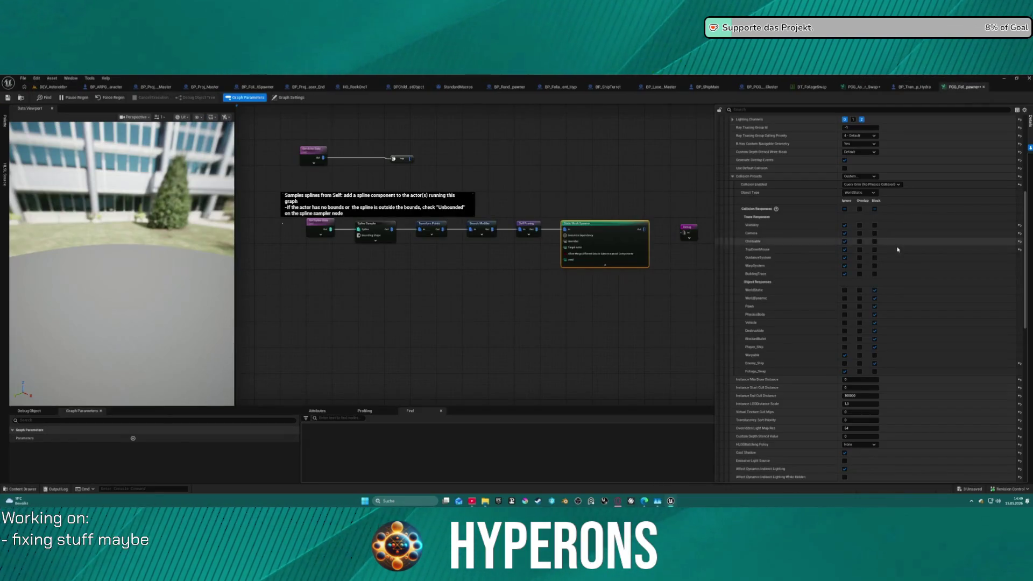
pyautogui.click(875, 274)
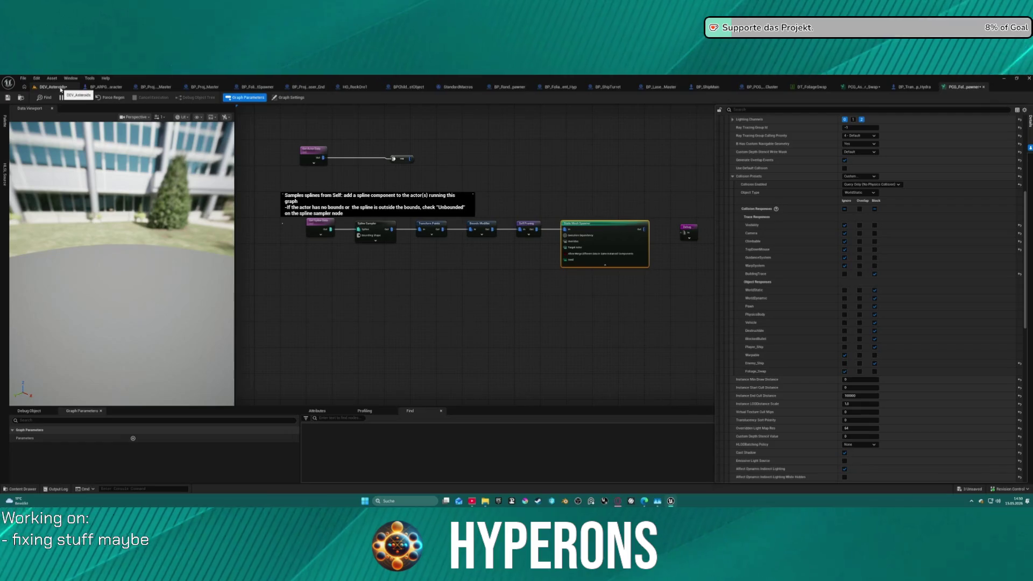
pyautogui.click(874, 225)
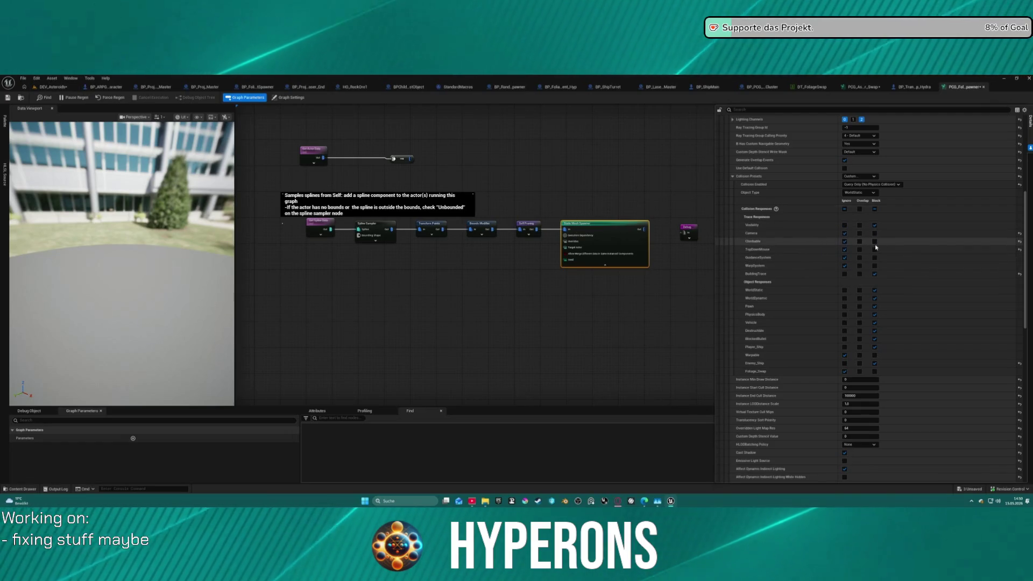
pyautogui.click(874, 242)
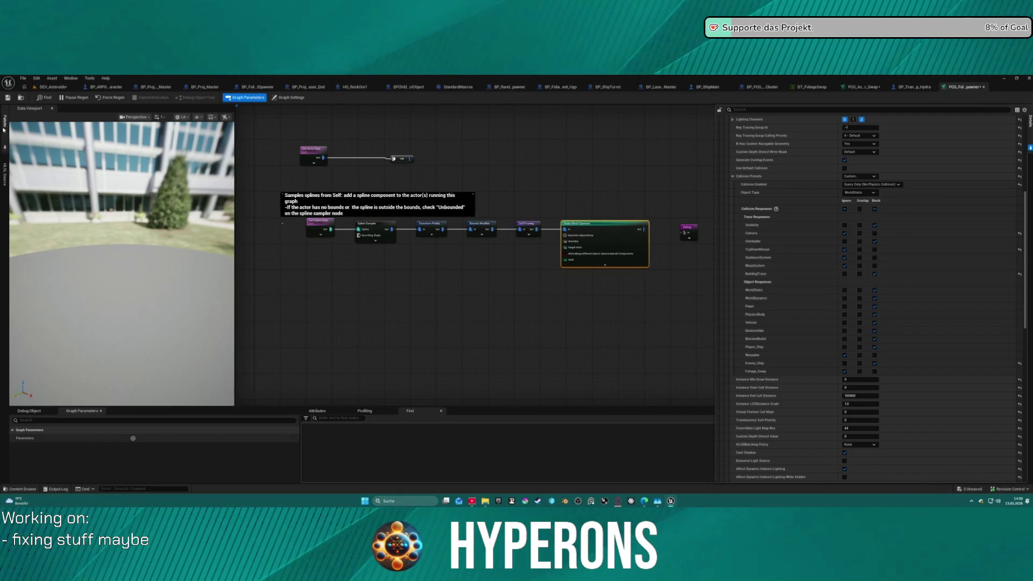
pyautogui.click(50, 87)
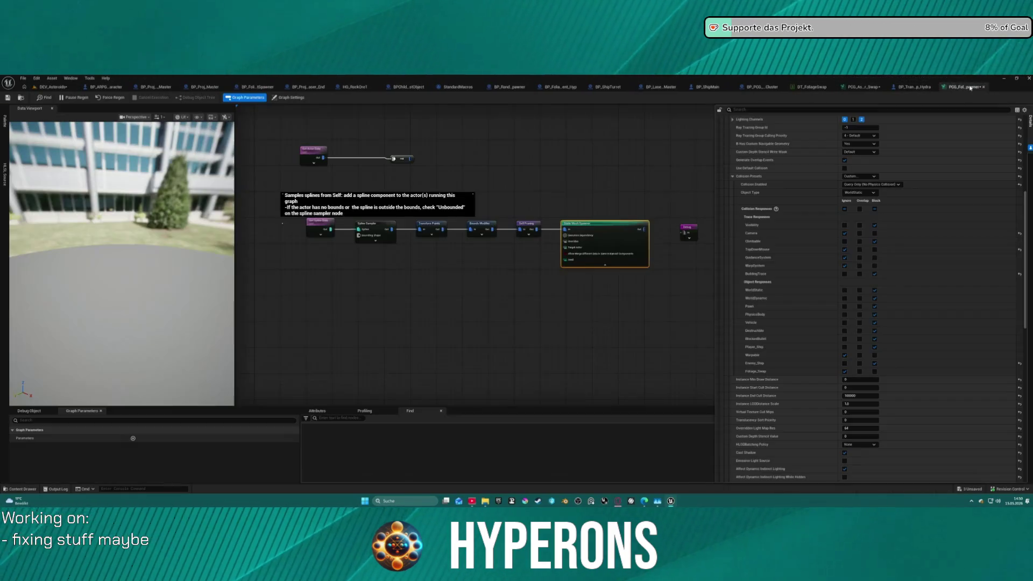
pyautogui.click(966, 87)
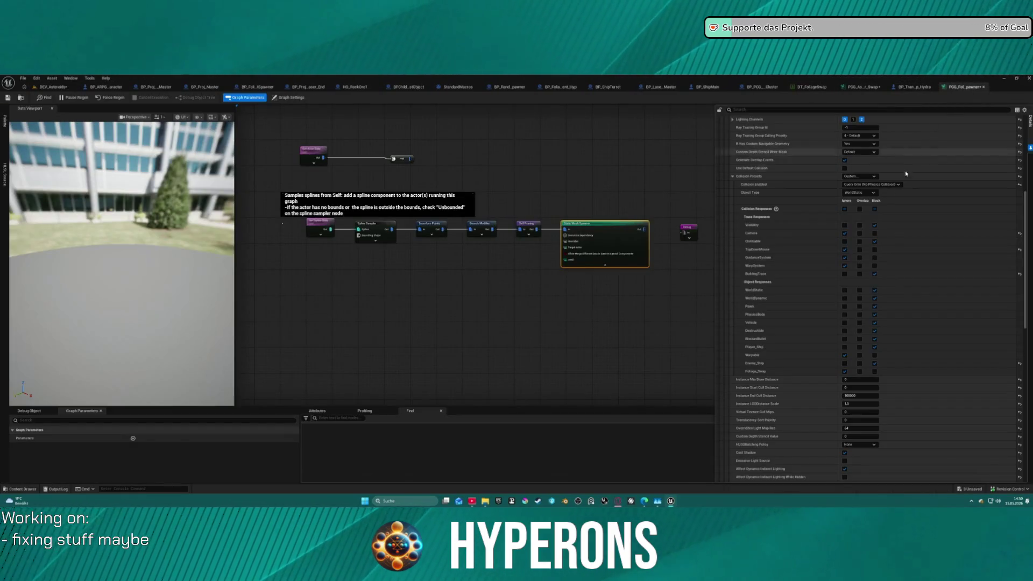
pyautogui.click(875, 234)
pyautogui.click(875, 250)
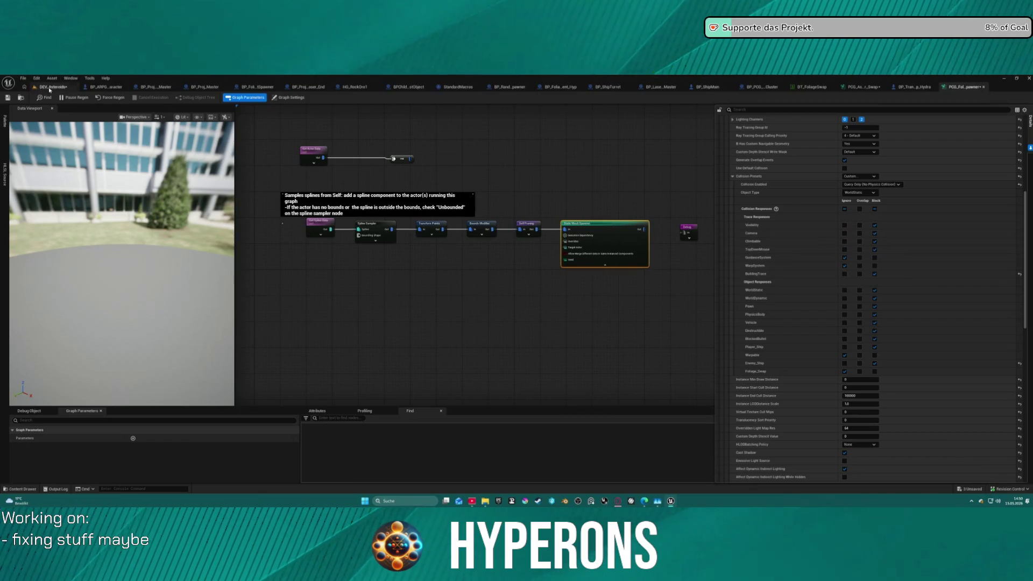
pyautogui.click(49, 88)
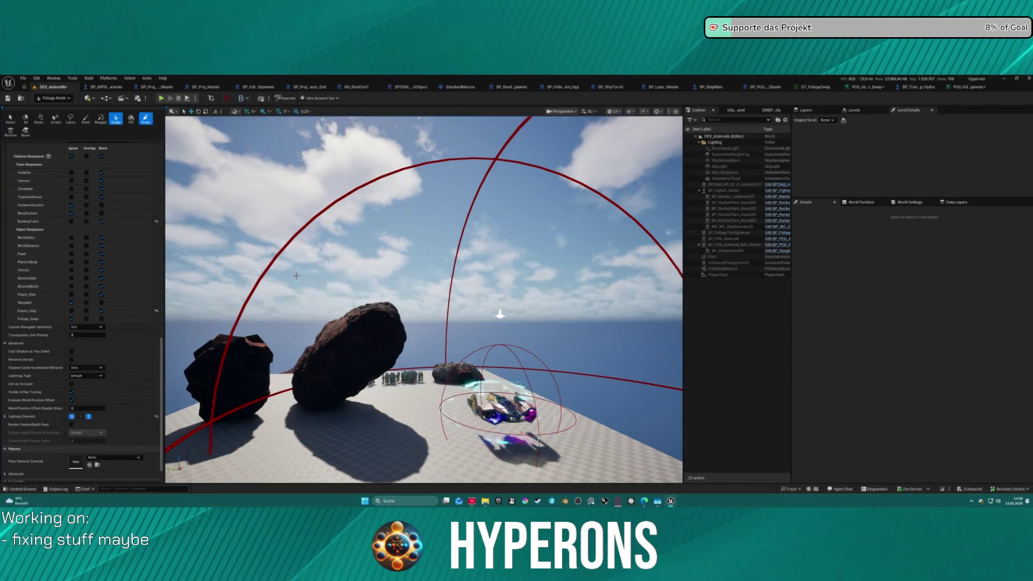
pyautogui.scroll(2, 107, 213)
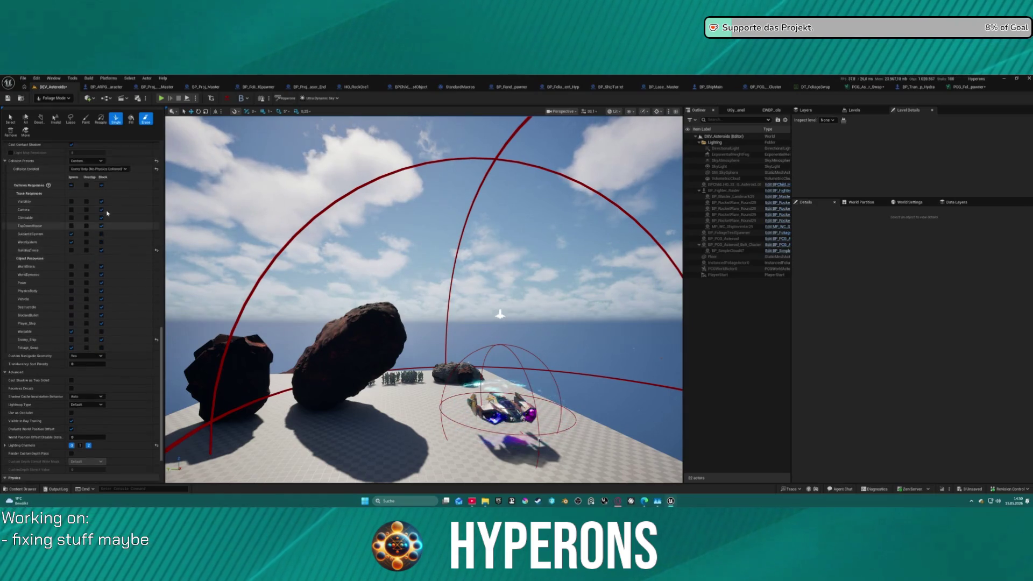
pyautogui.scroll(1, 107, 213)
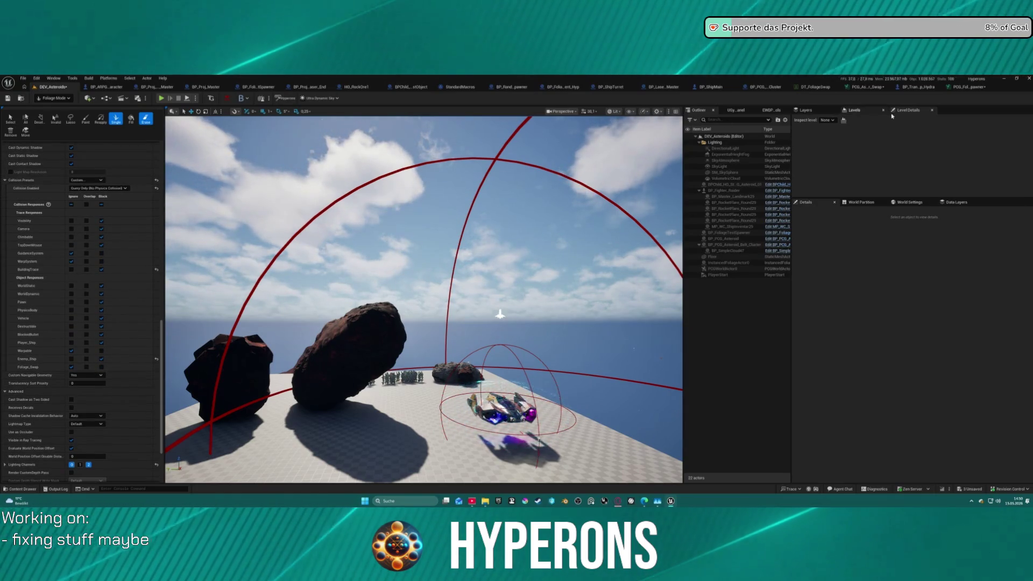
pyautogui.click(965, 87)
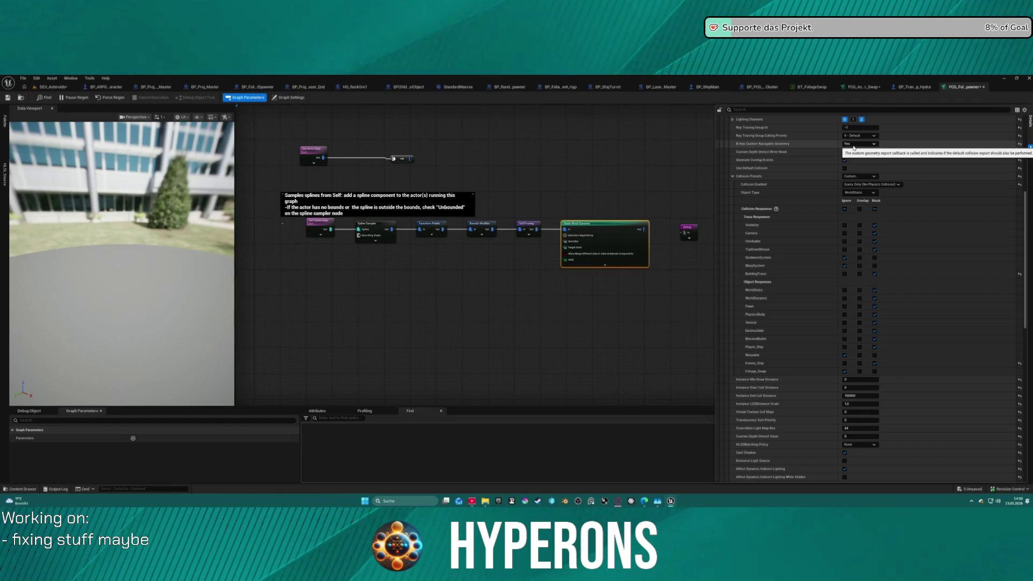
pyautogui.scroll(-3, 853, 175)
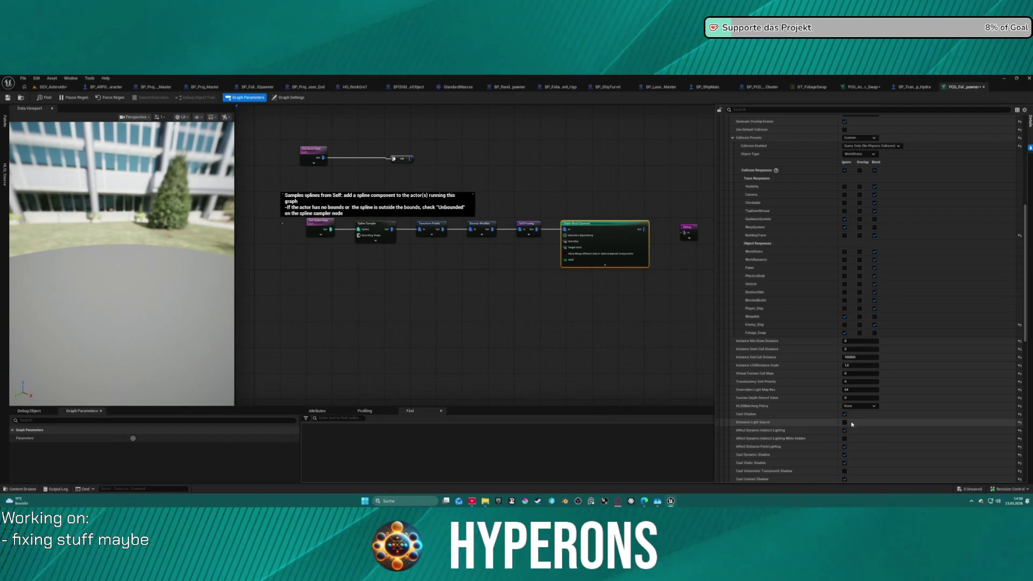
pyautogui.scroll(-10, 851, 432)
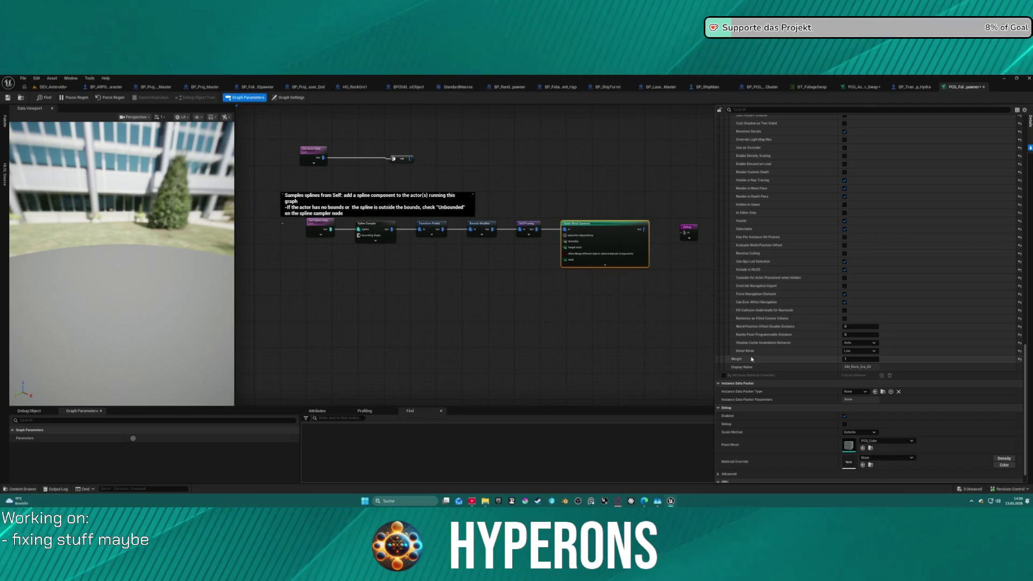
pyautogui.scroll(12, 736, 375)
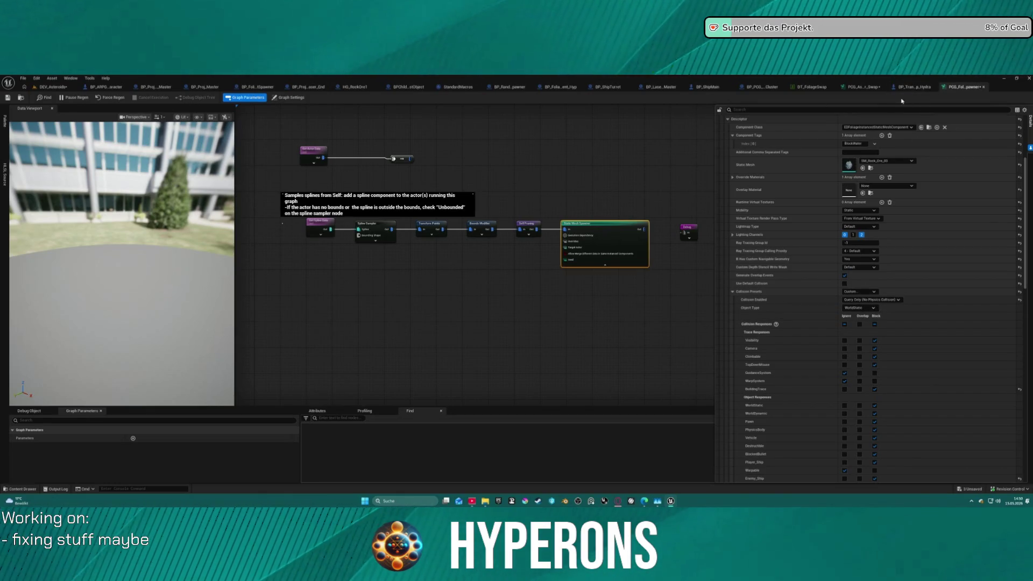
pyautogui.click(51, 86)
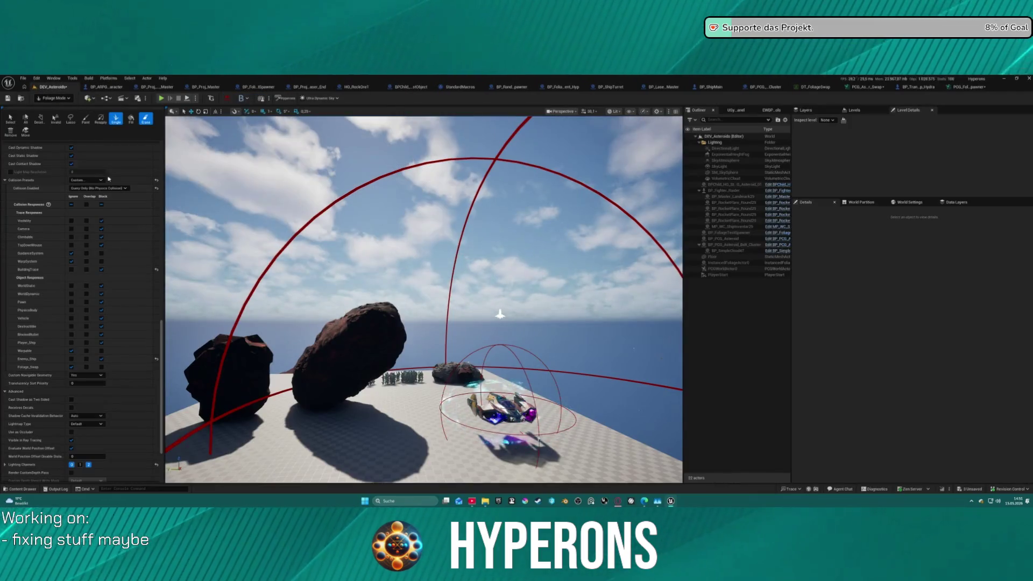
pyautogui.scroll(5, 123, 223)
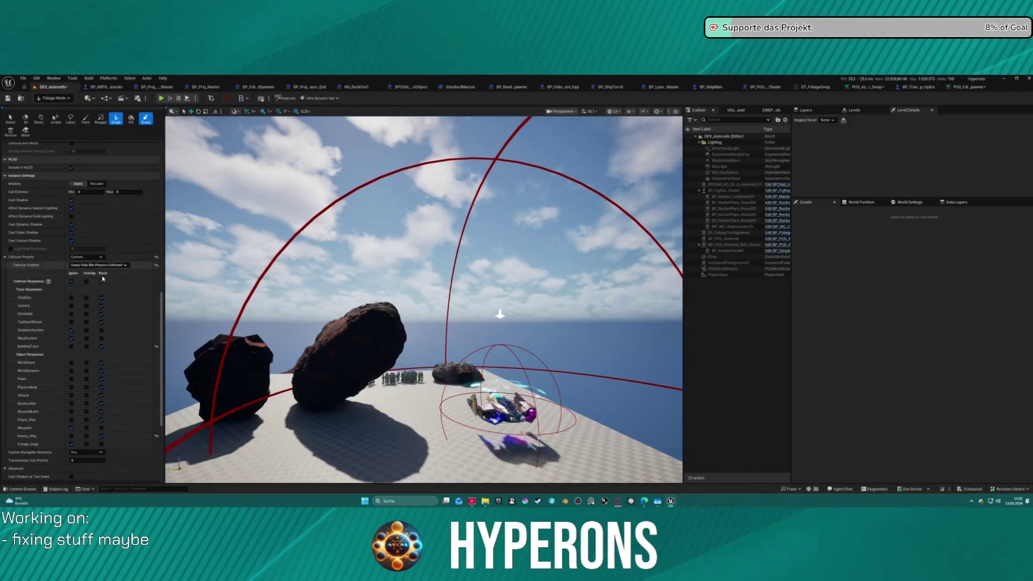
pyautogui.scroll(10, 115, 231)
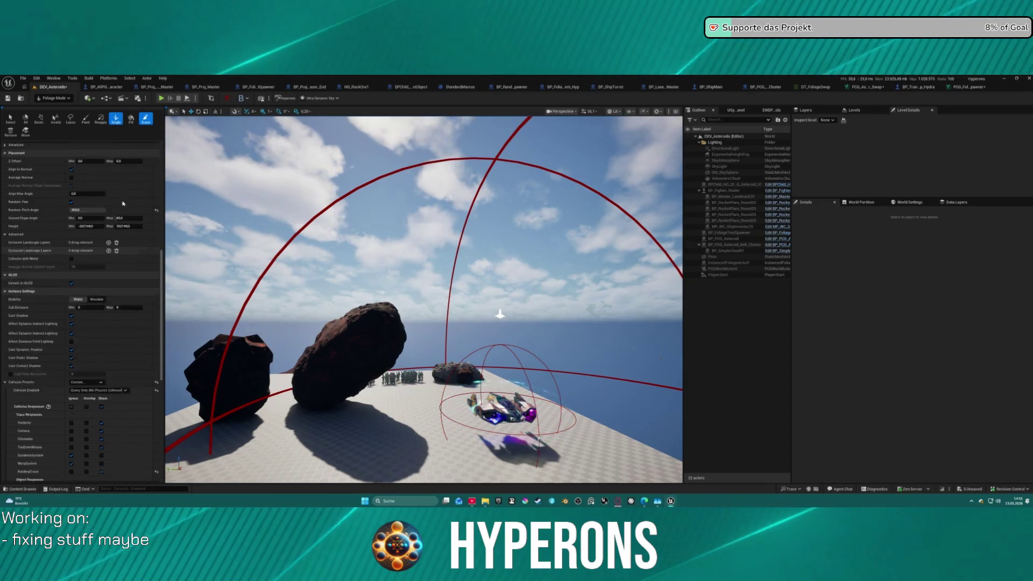
pyautogui.scroll(9, 91, 248)
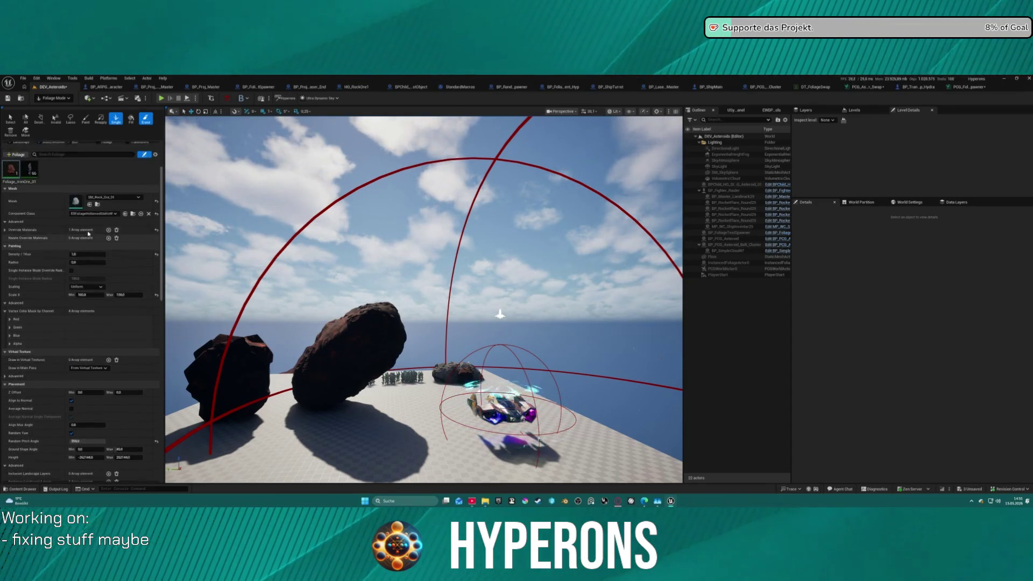
pyautogui.scroll(2, 124, 236)
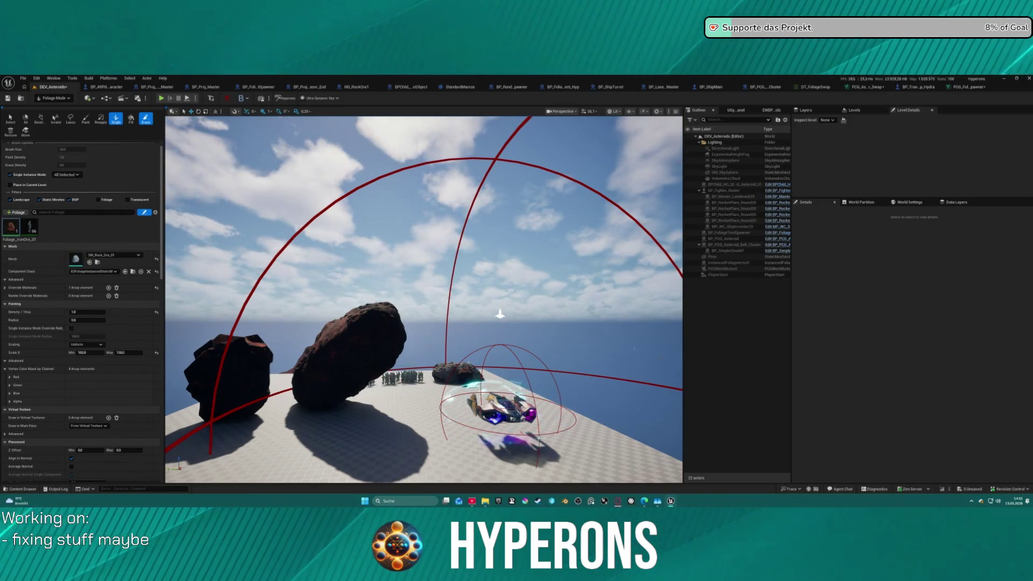
# Frame the rock, return to Selection Mode, and inspect InstancedFoliageActor0's foliage mesh components' collision
pyautogui.press('f')
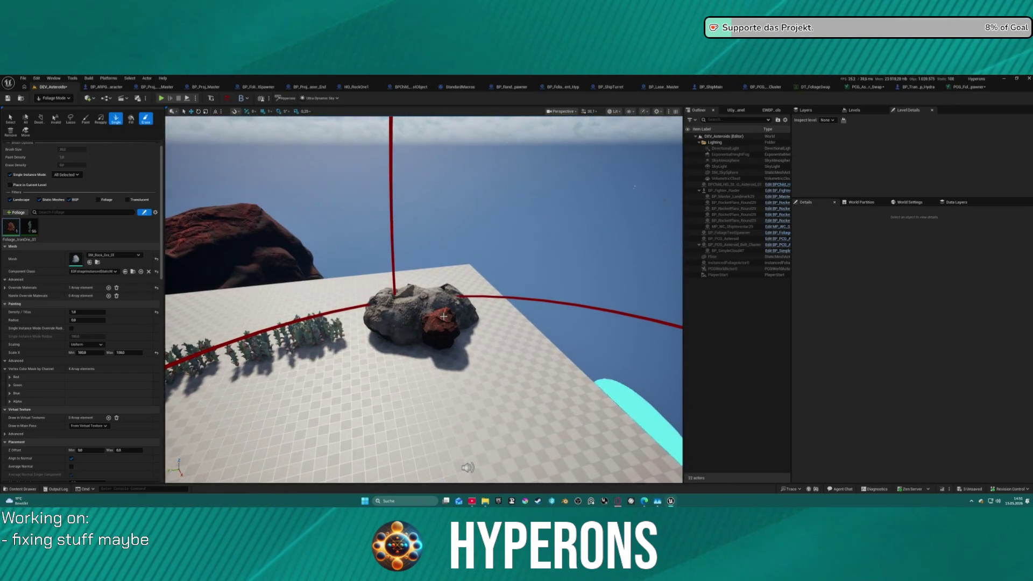
pyautogui.click(54, 98)
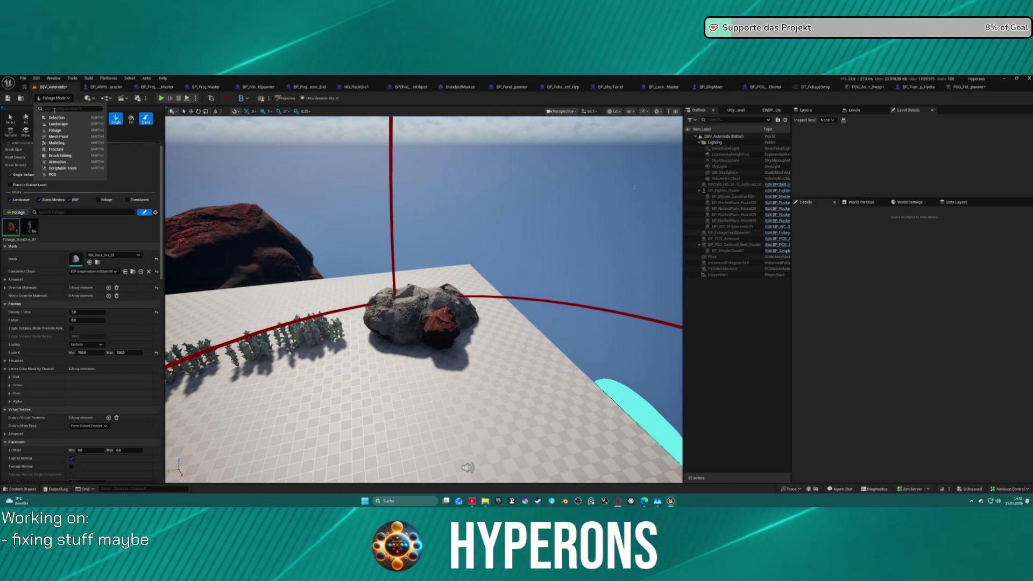
pyautogui.click(65, 123)
pyautogui.click(349, 333)
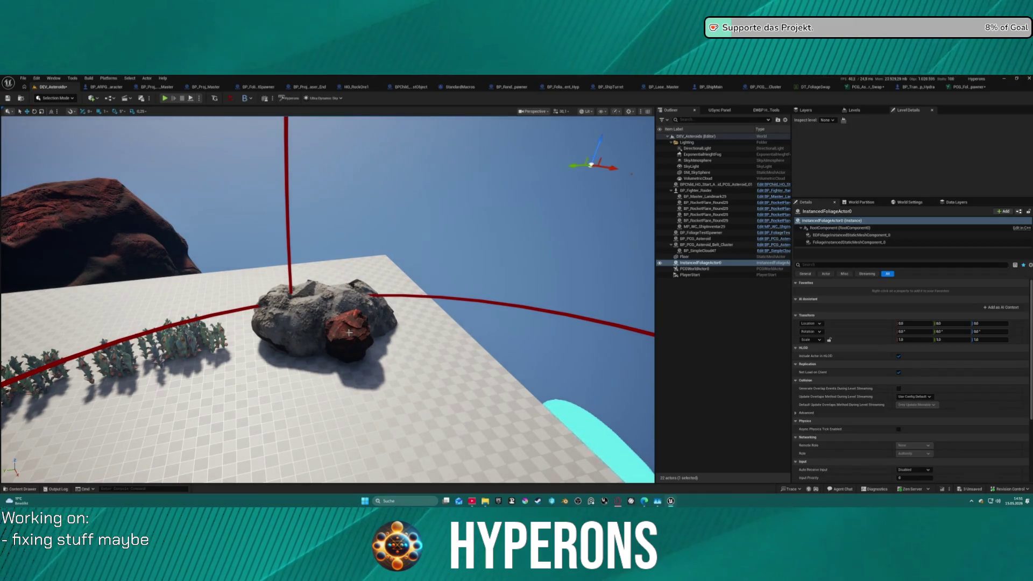
pyautogui.click(846, 241)
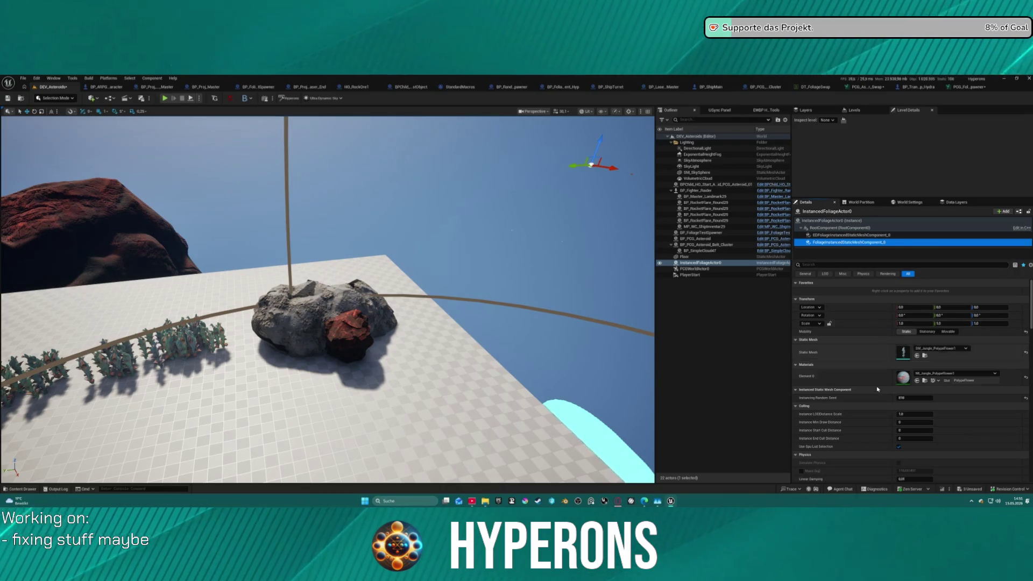
pyautogui.press('Up')
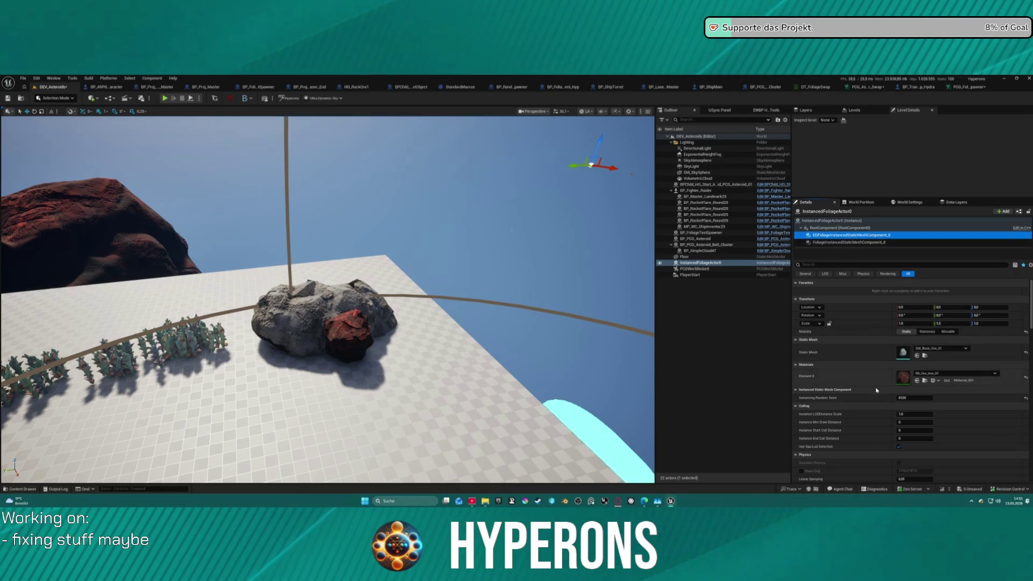
pyautogui.scroll(-10, 876, 390)
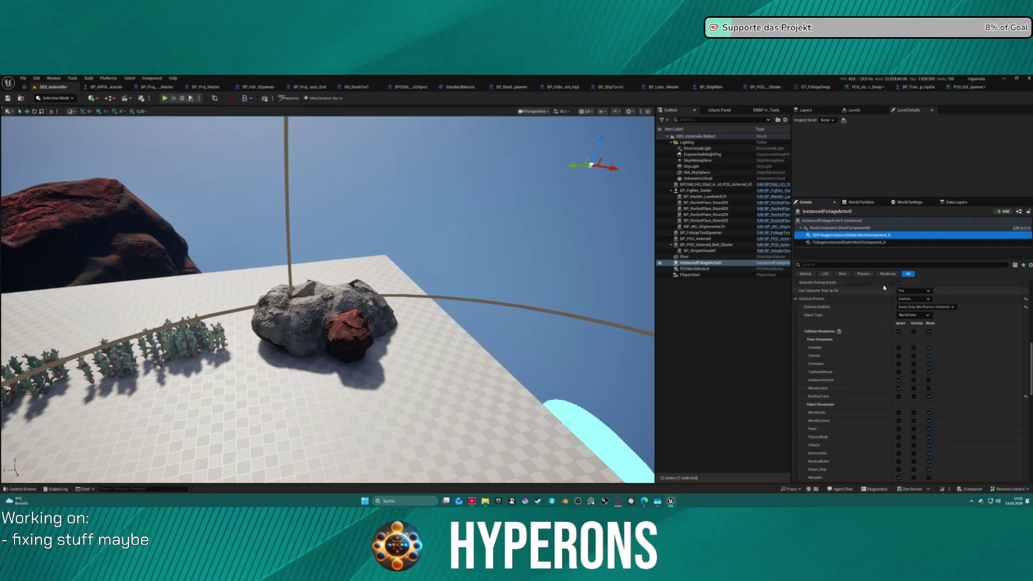
pyautogui.scroll(3, 823, 312)
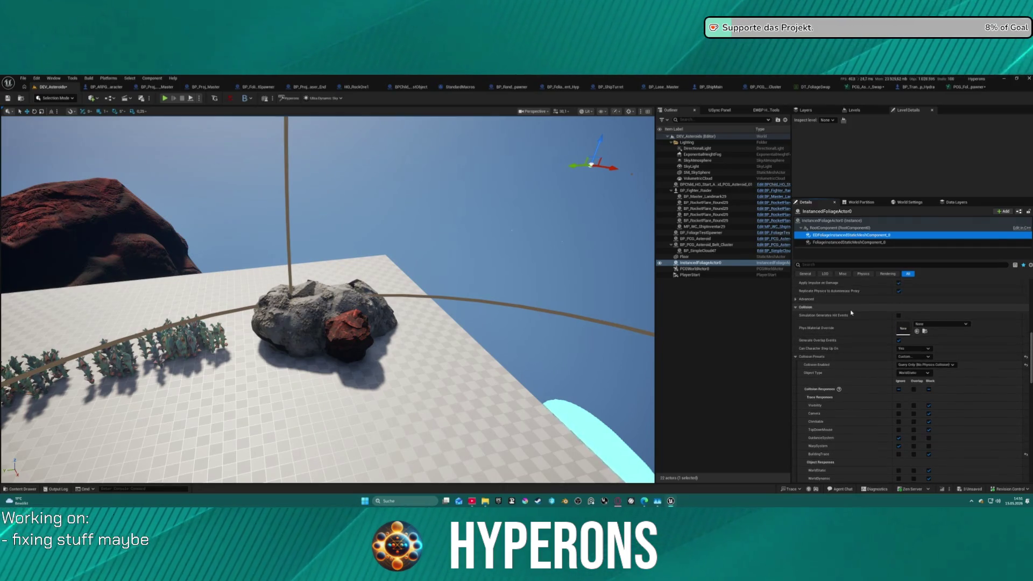
pyautogui.click(965, 87)
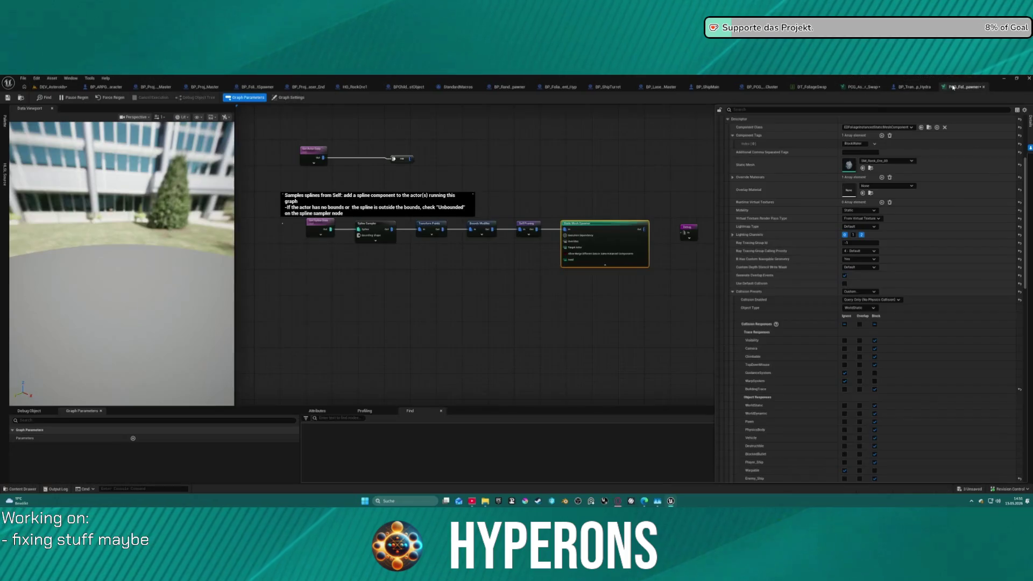
# Compare the level's collision settings with the PCG spawner graph's settings by switching between their tabs
pyautogui.scroll(1, 834, 204)
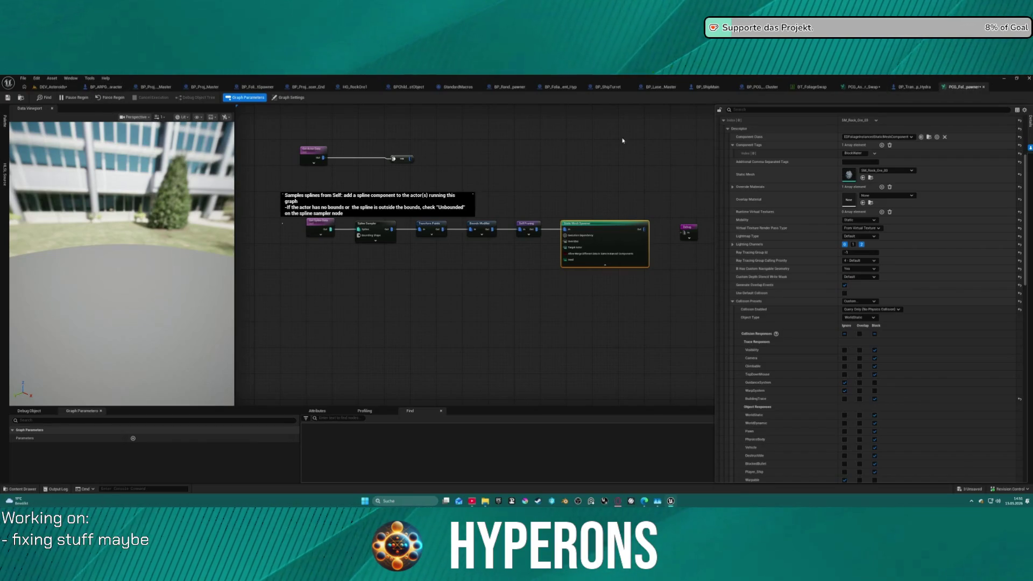
pyautogui.click(52, 87)
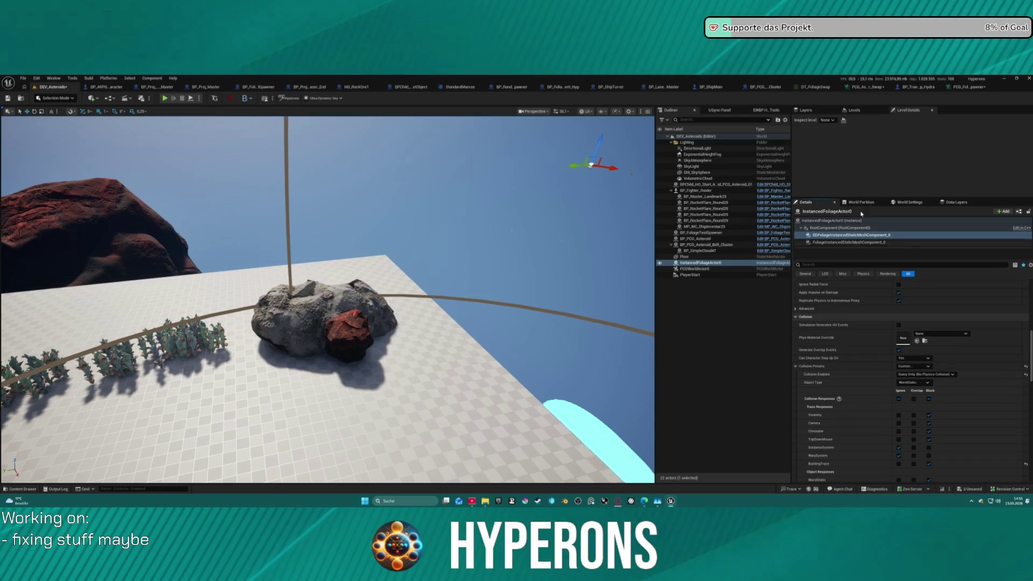
pyautogui.click(968, 86)
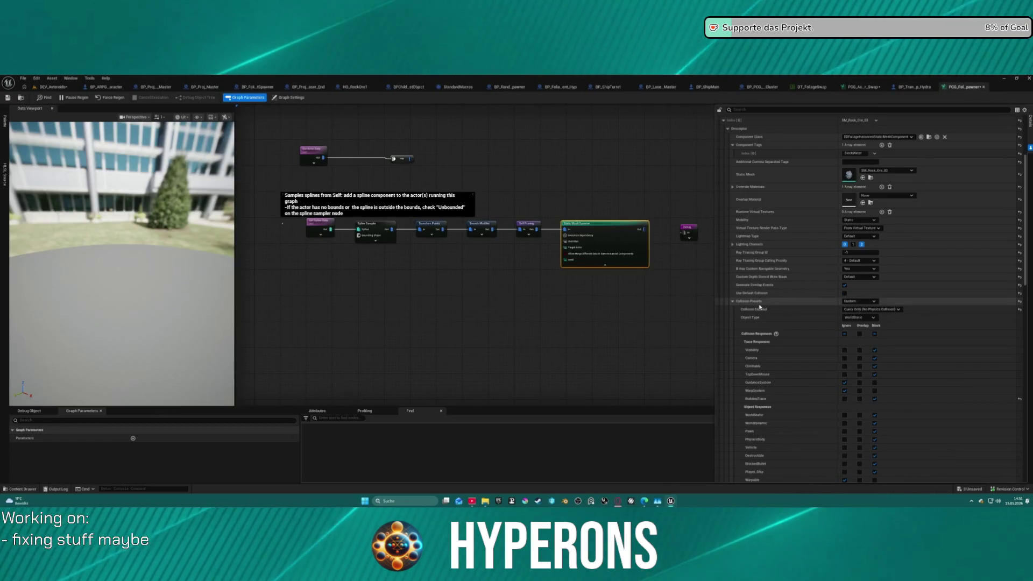
pyautogui.scroll(-8, 816, 329)
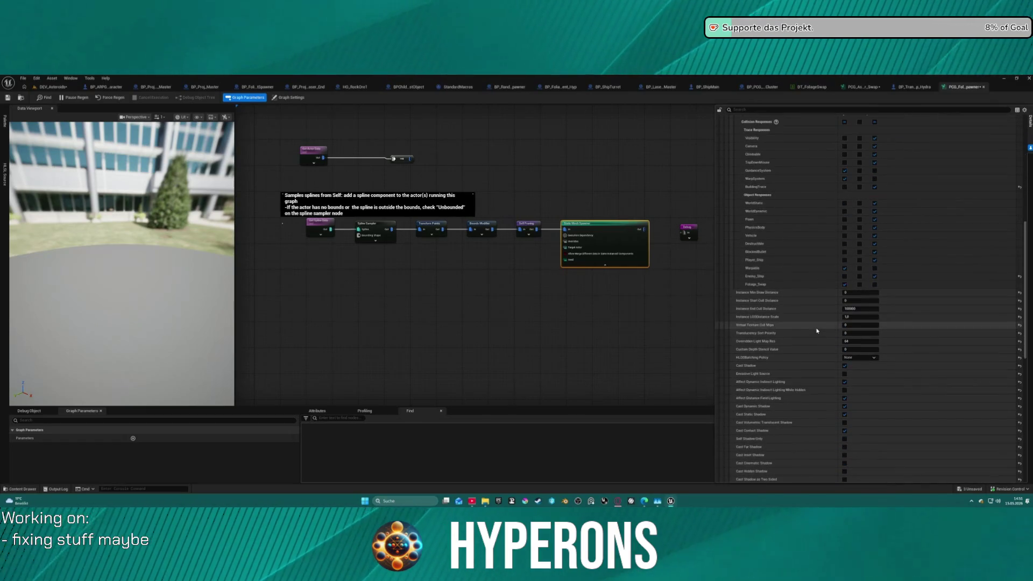
pyautogui.scroll(-3, 807, 328)
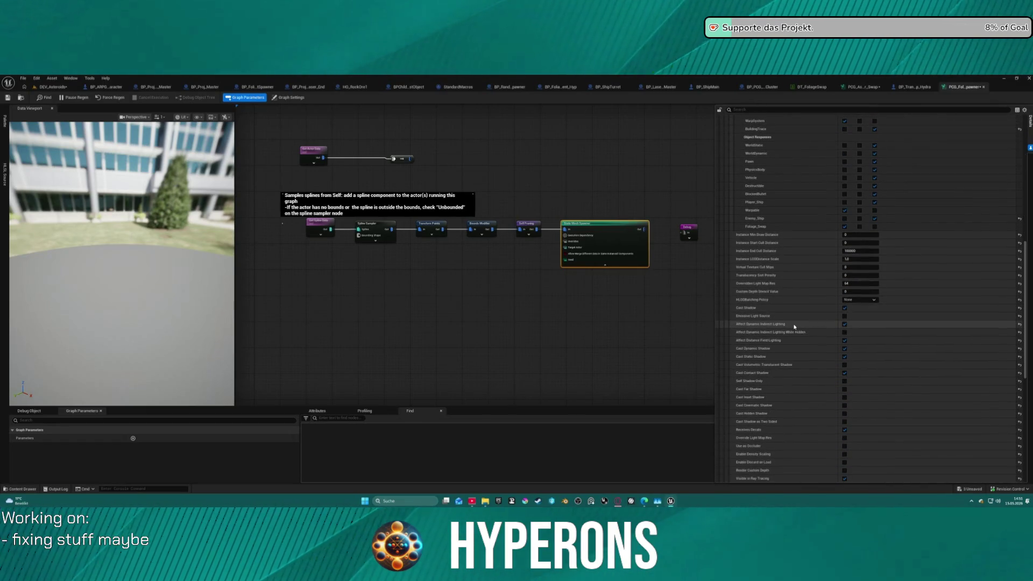
# Save all changes, return to DEV_Asteroids, and select the foliage test spawner by its rock
pyautogui.click(7, 97)
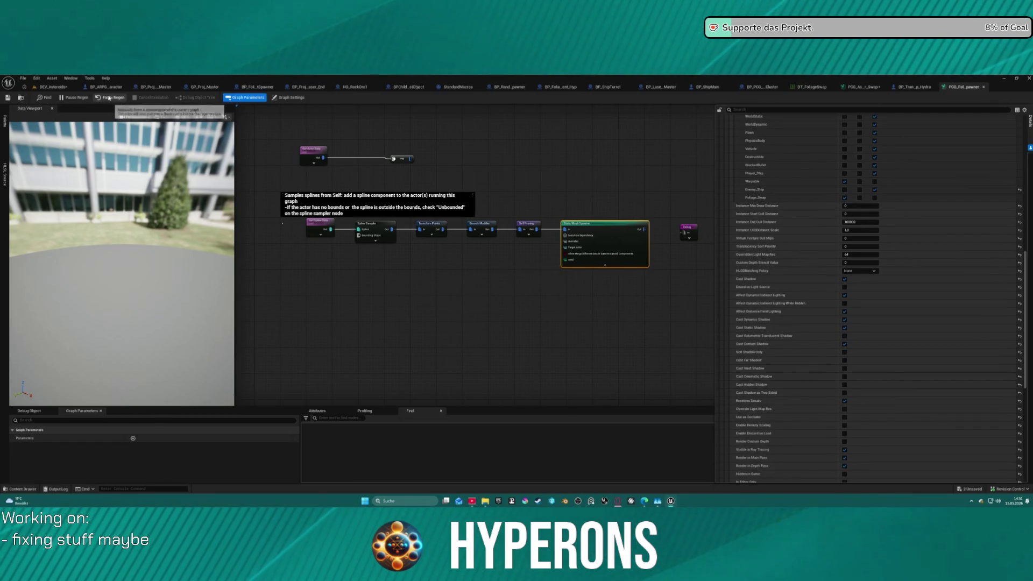
pyautogui.click(46, 85)
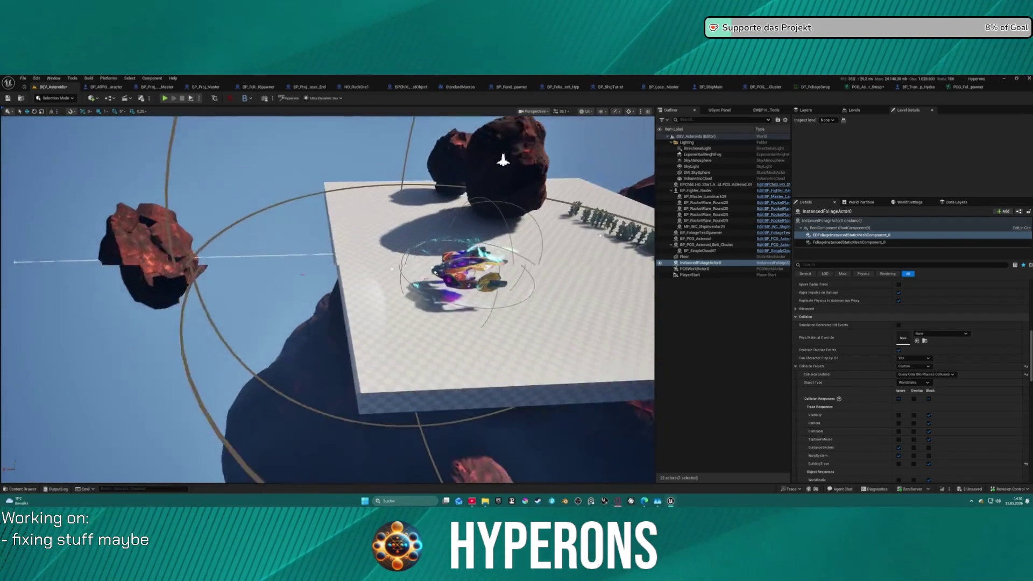
pyautogui.click(183, 242)
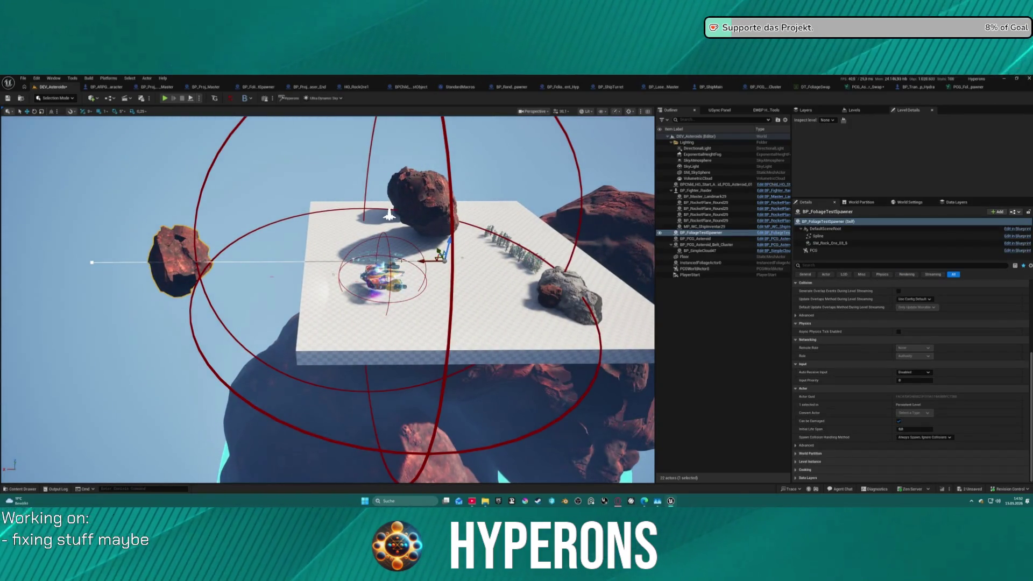
# In the PCG spawner graph, set the Bounds Modifier's Bounds Max to 0.5 on all axes
pyautogui.click(961, 90)
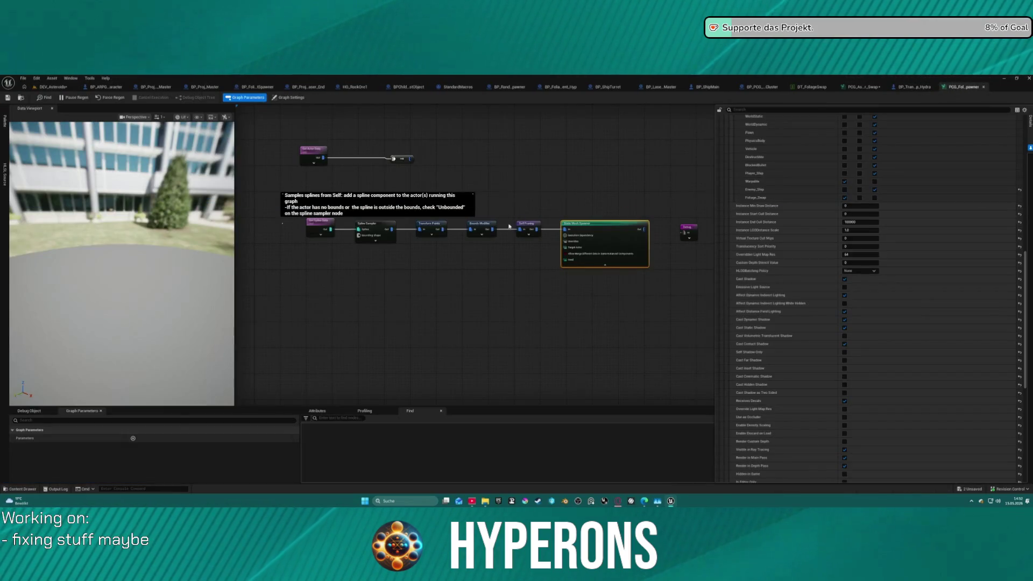
pyautogui.click(484, 228)
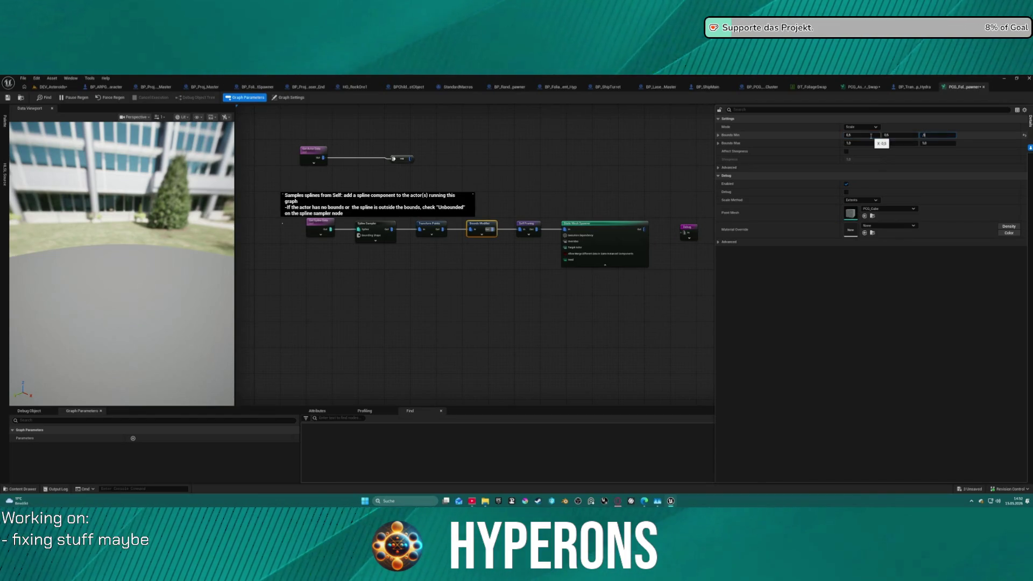
pyautogui.write('0,5')
pyautogui.press('Return')
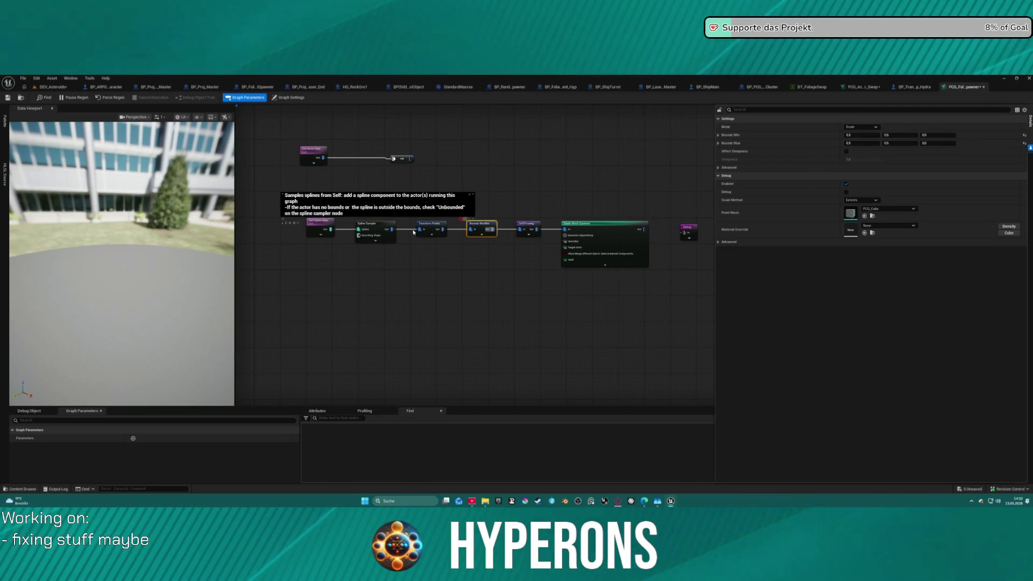
# Move the test spawner to the platform centre and start play mode
pyautogui.click(53, 87)
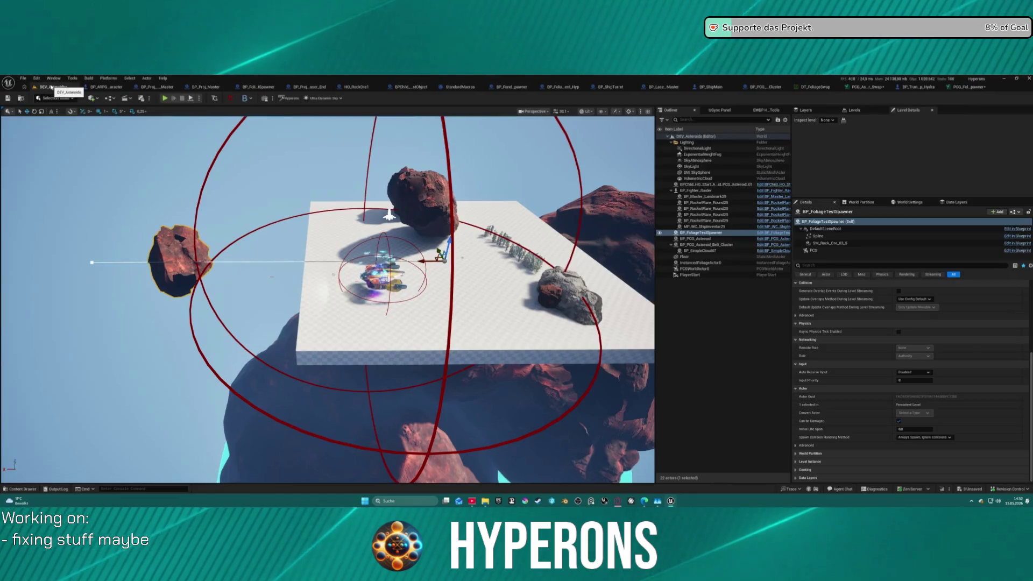
pyautogui.moveTo(437, 253); pyautogui.dragTo(466, 254)
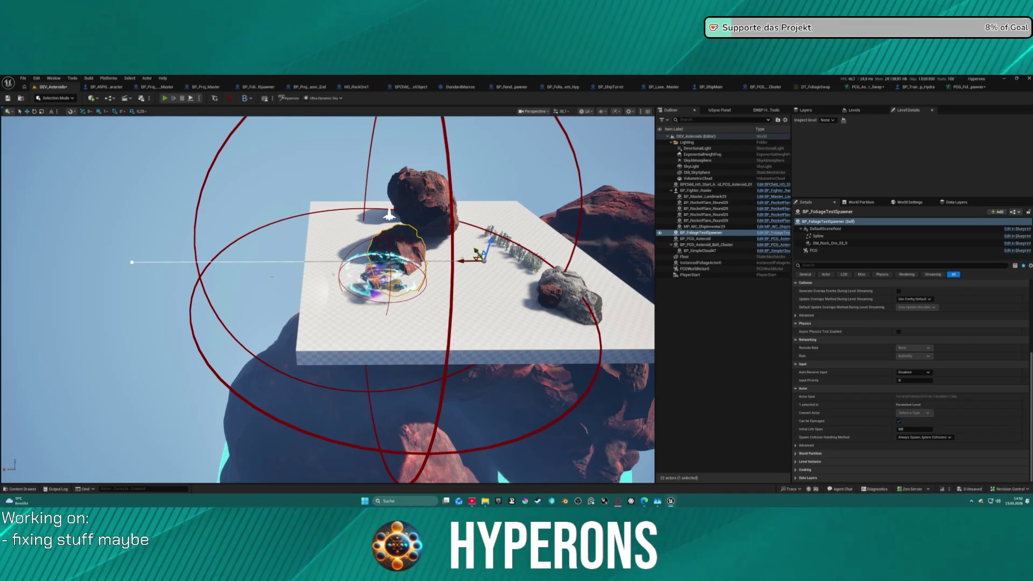
pyautogui.hotkey('alt', 'p')
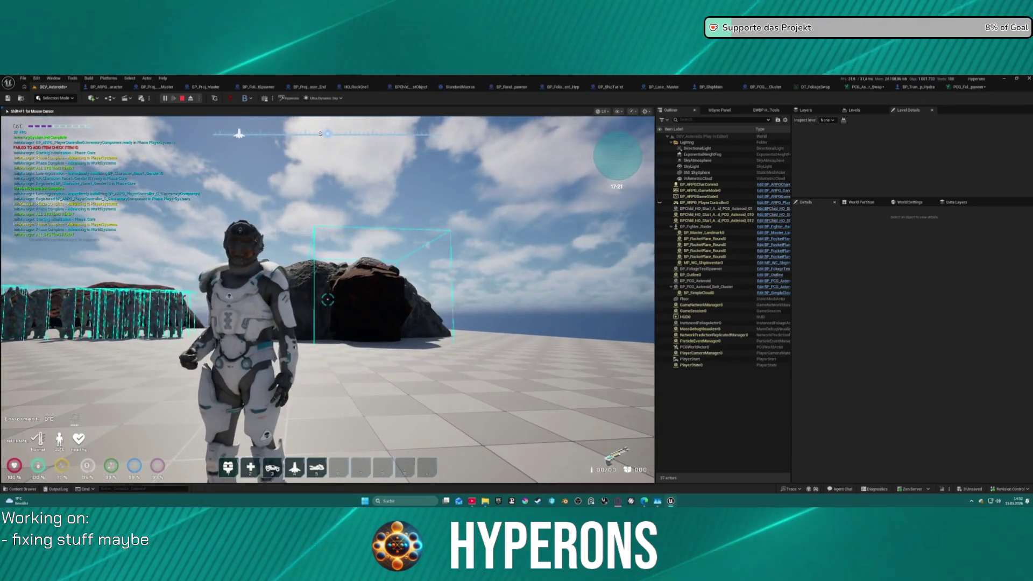
# Stop play, review the SM_Rock_Ore component's properties in Details, then return to the foliage spawner graph
pyautogui.press('Escape')
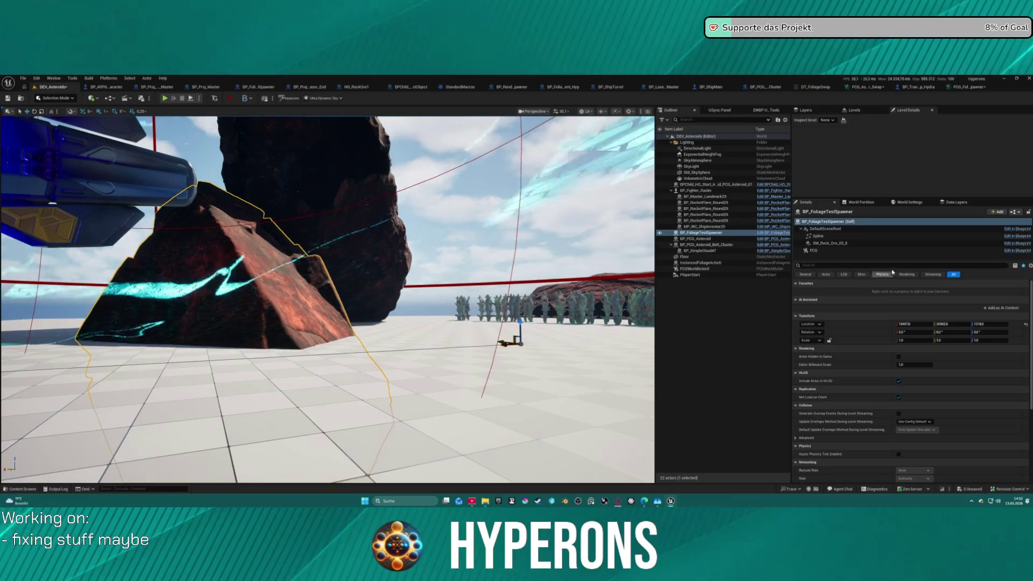
pyautogui.click(829, 242)
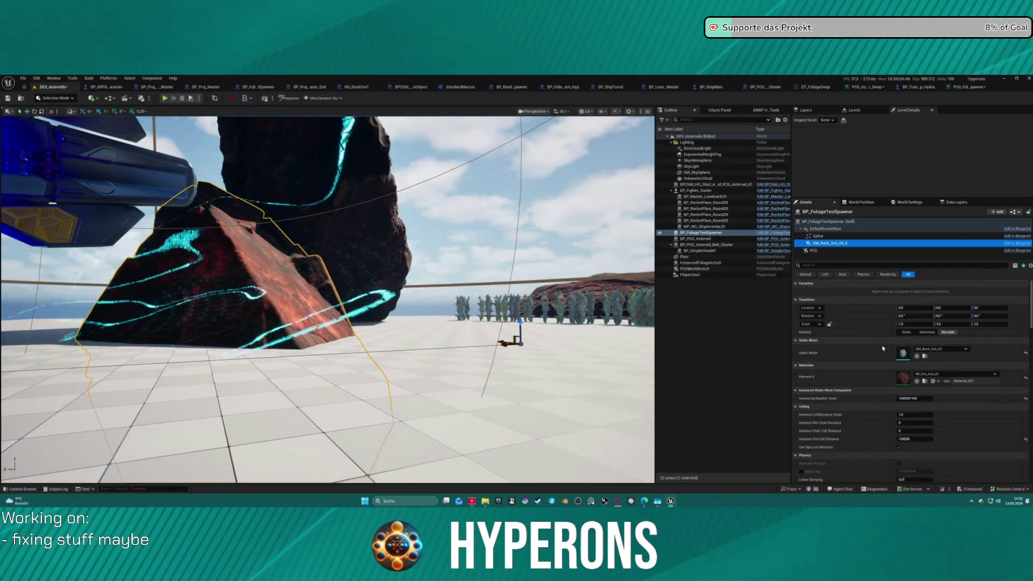
pyautogui.scroll(-4, 882, 349)
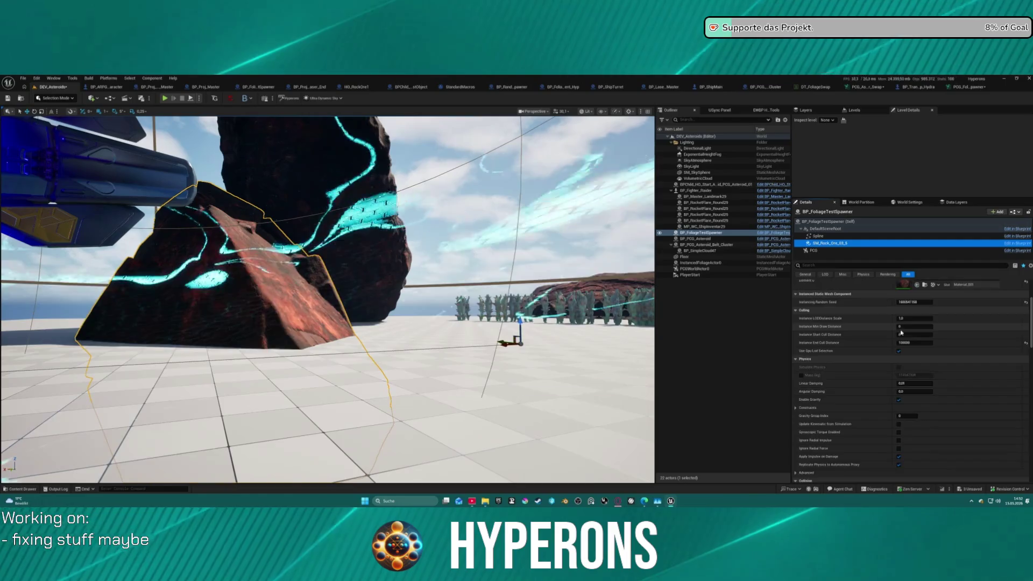
pyautogui.scroll(4, 909, 331)
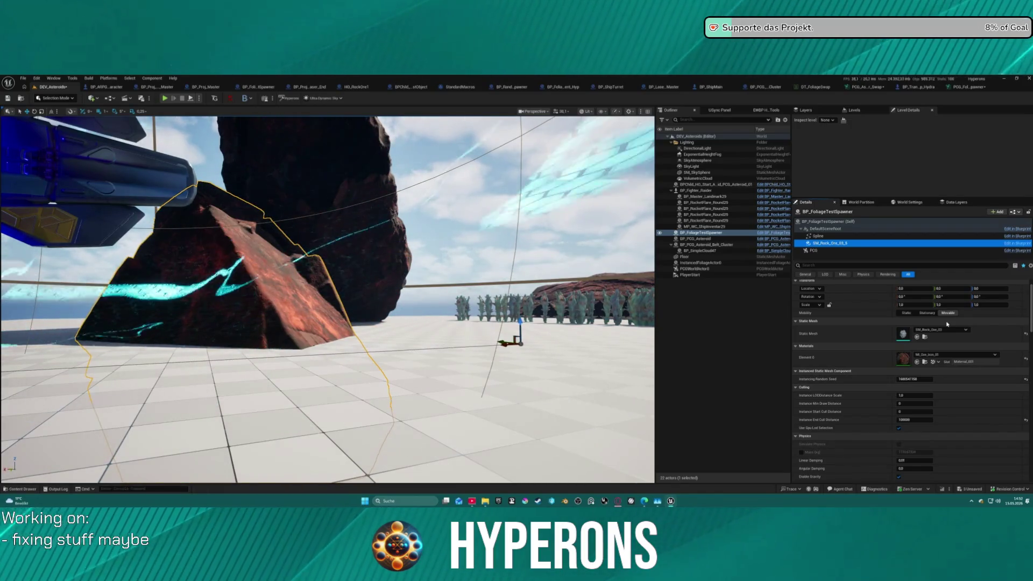
pyautogui.scroll(-1, 947, 323)
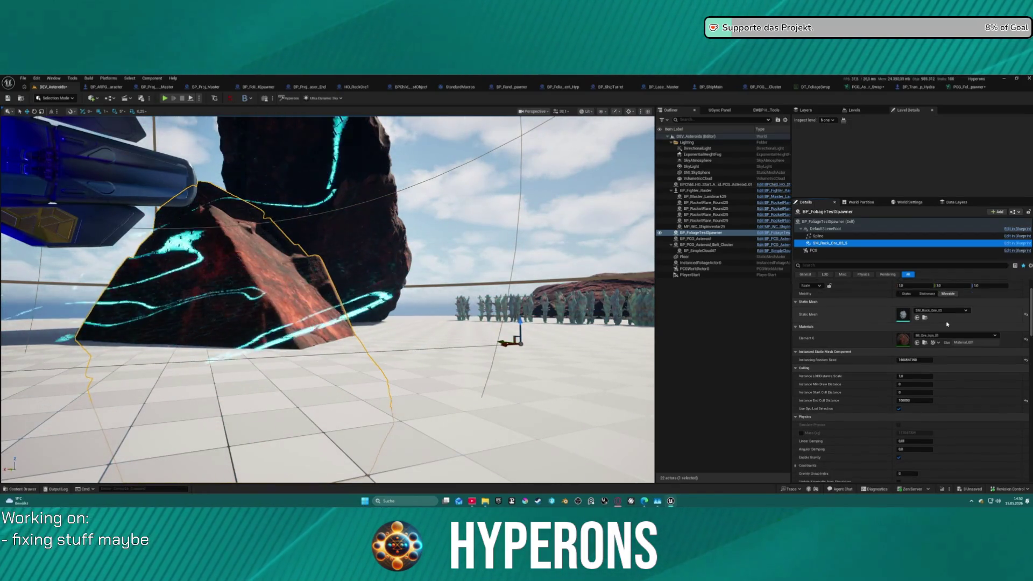
pyautogui.scroll(-3, 946, 324)
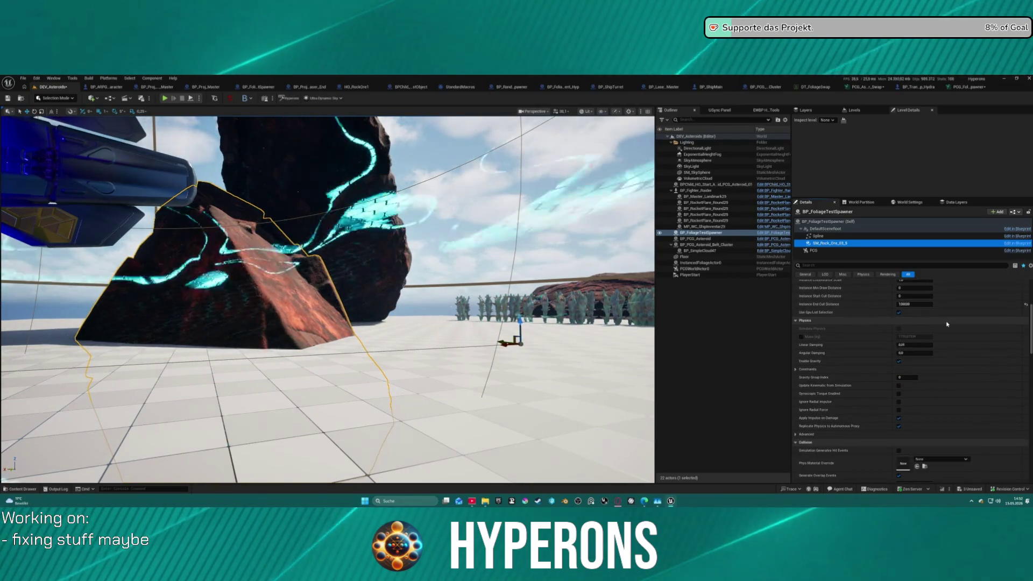
pyautogui.scroll(-5, 947, 323)
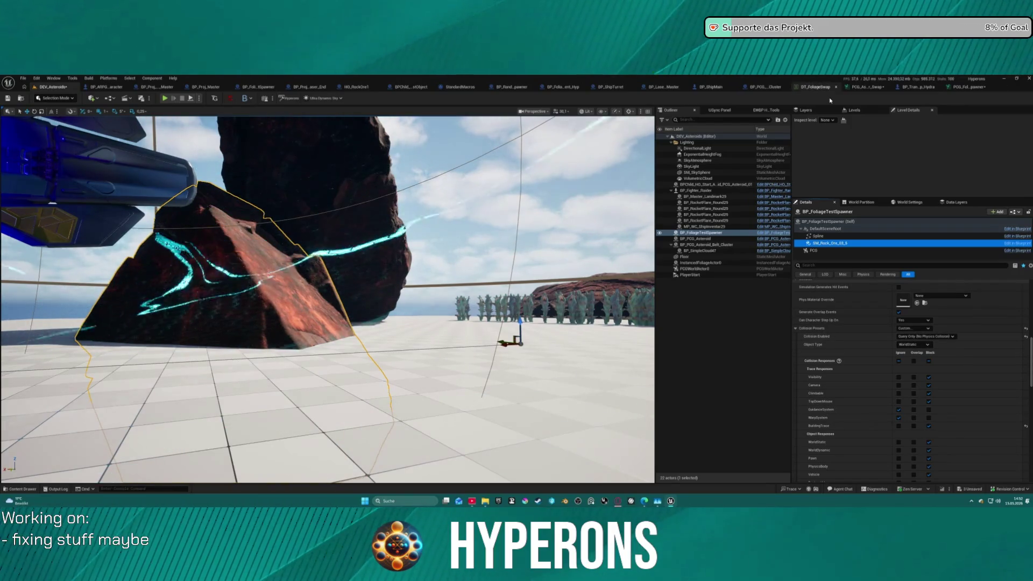
pyautogui.click(971, 87)
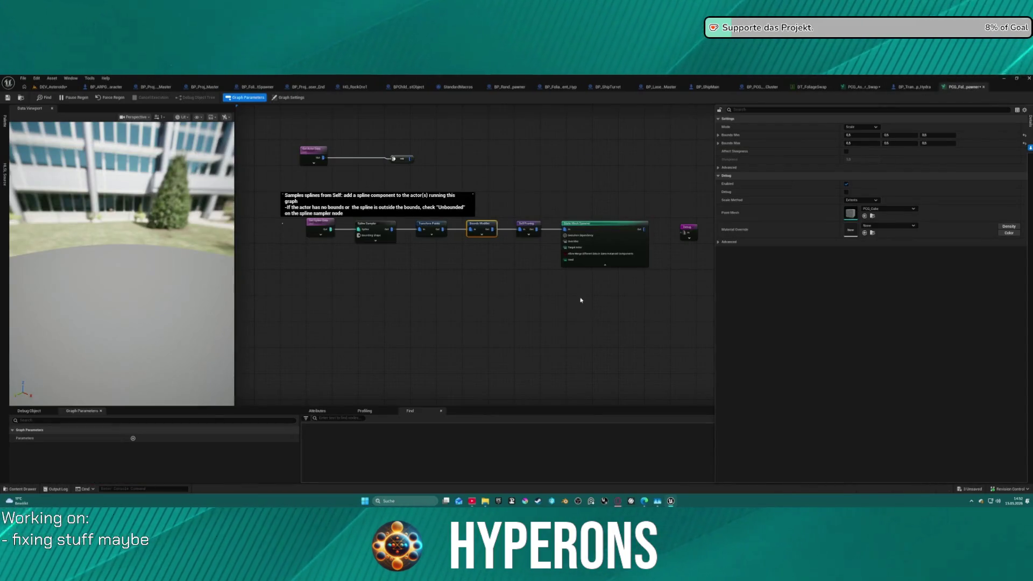
# Raise the Static Mesh Spawner node and add a Spawn Actor node fed by Self Pruning's output
pyautogui.moveTo(581, 300)
pyautogui.mouseDown()
pyautogui.moveTo(417, 256)
pyautogui.moveTo(446, 326)
pyautogui.moveTo(511, 227)
pyautogui.mouseUp()
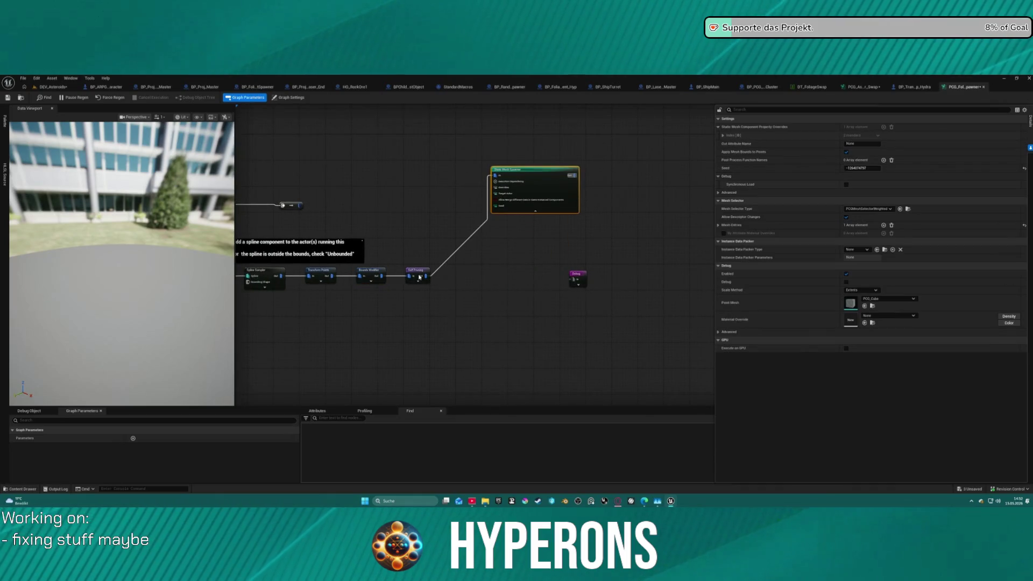
pyautogui.moveTo(423, 276)
pyautogui.mouseDown()
pyautogui.moveTo(454, 293)
pyautogui.moveTo(473, 332)
pyautogui.mouseUp()
pyautogui.write('spa')
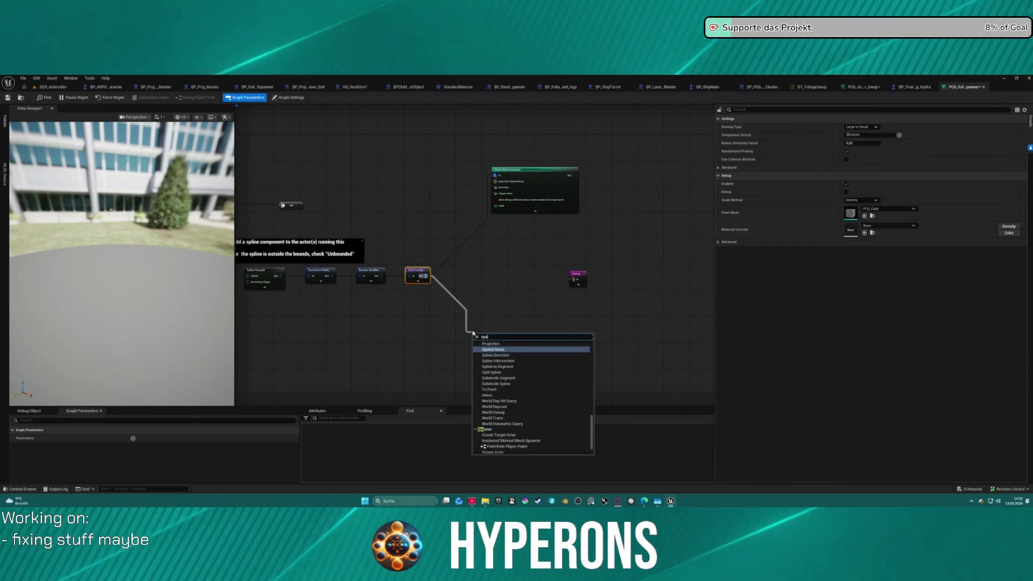
pyautogui.write('m')
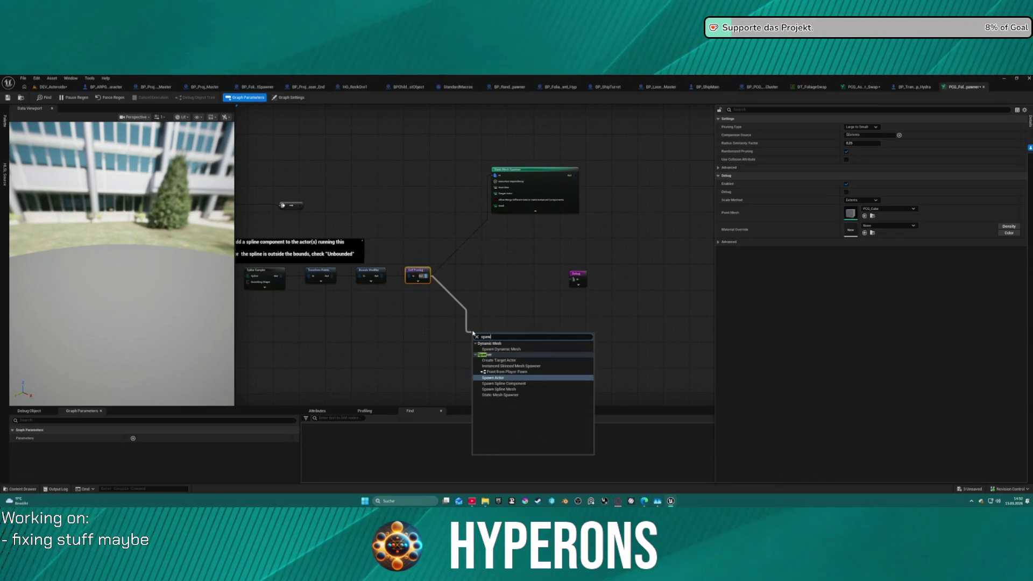
pyautogui.click(525, 380)
# Enable Allow Template Actor Editing and browse Template Actor Classes ('st', 'foli') without choosing one
pyautogui.scroll(3, 496, 291)
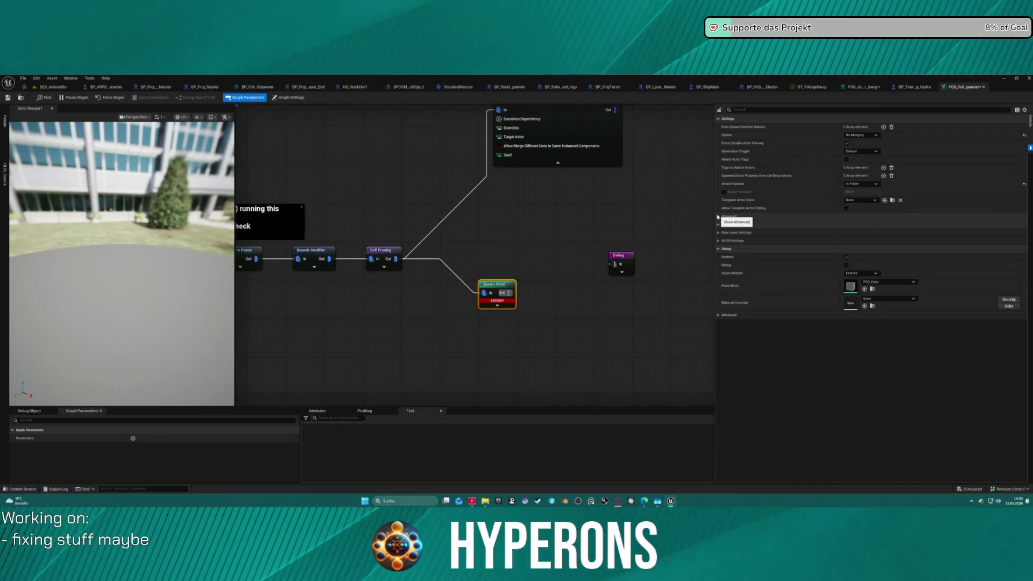
pyautogui.click(846, 208)
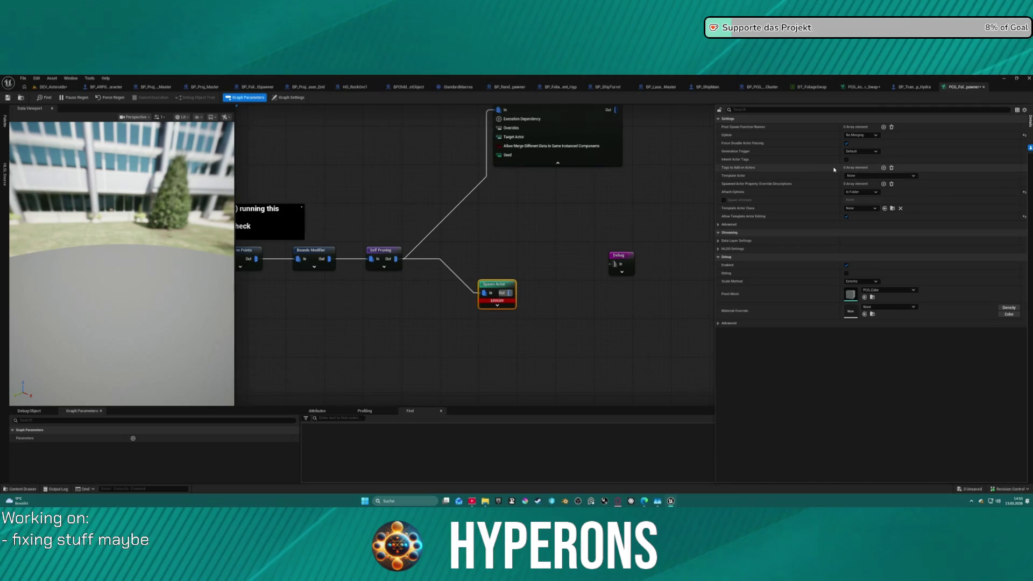
pyautogui.click(860, 208)
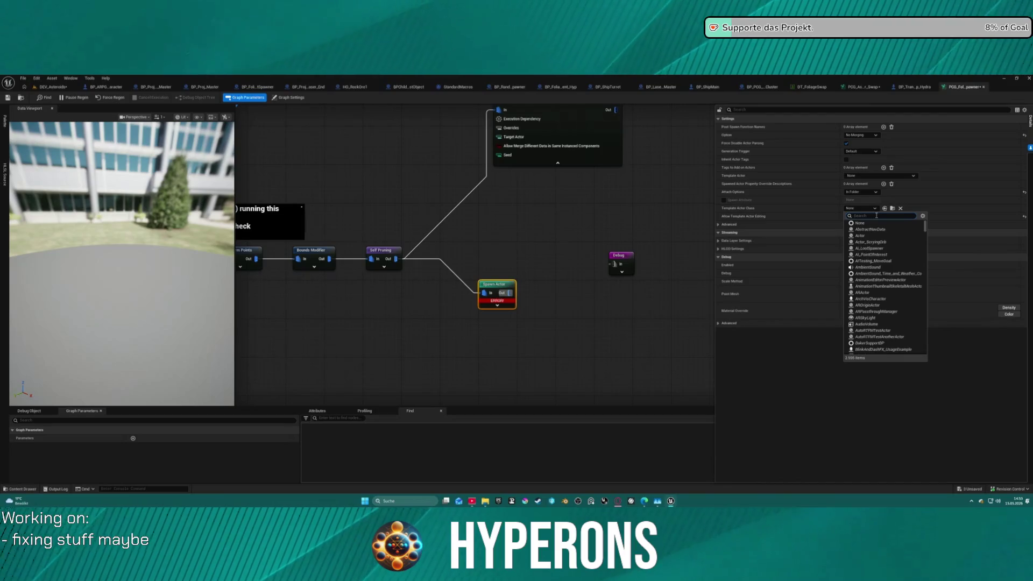
pyautogui.write('instance')
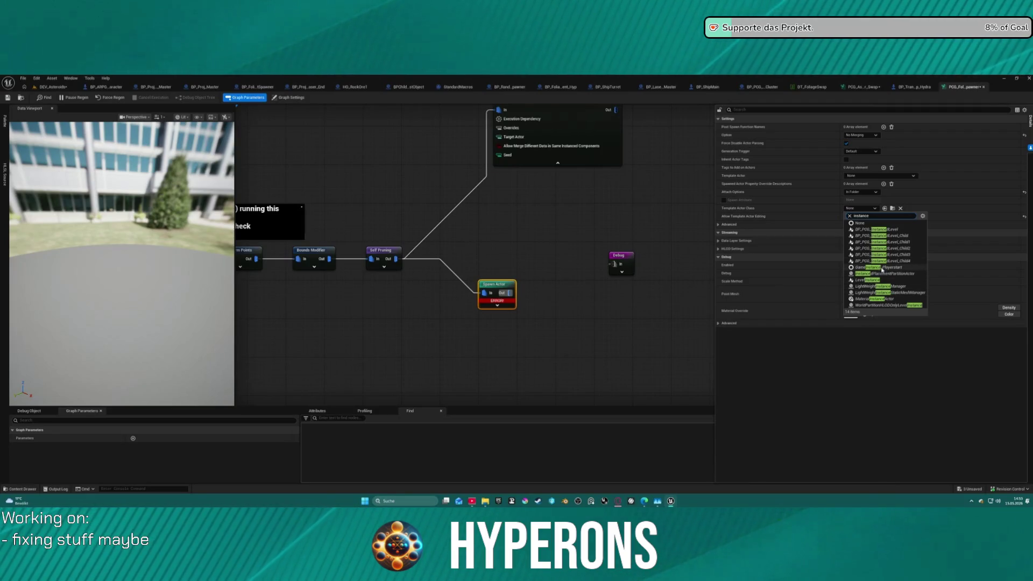
pyautogui.hotkey('ctrl', 'a')
pyautogui.write('foli')
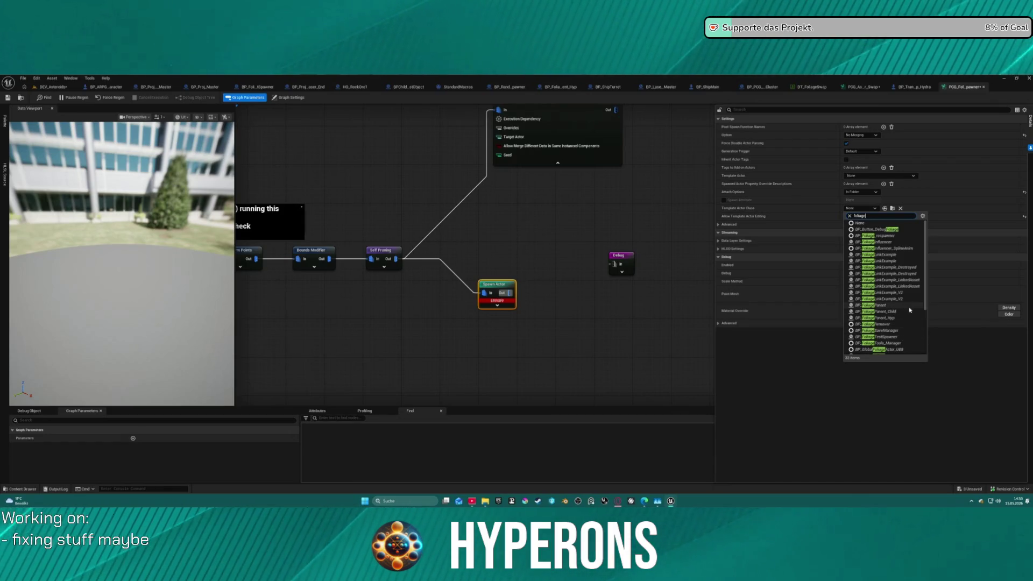
pyautogui.scroll(-3, 909, 346)
pyautogui.scroll(-1, 910, 343)
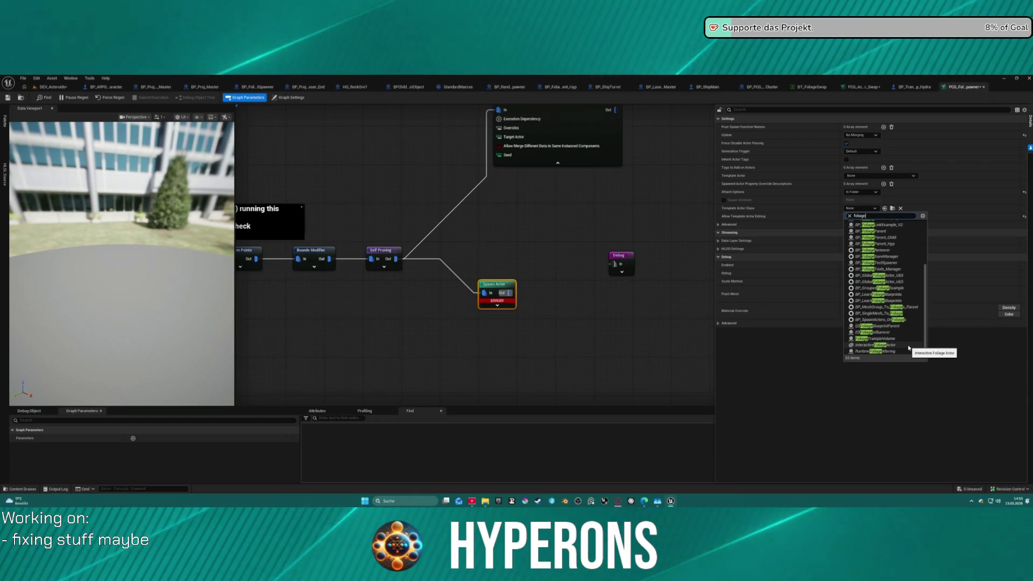
pyautogui.scroll(5, 909, 346)
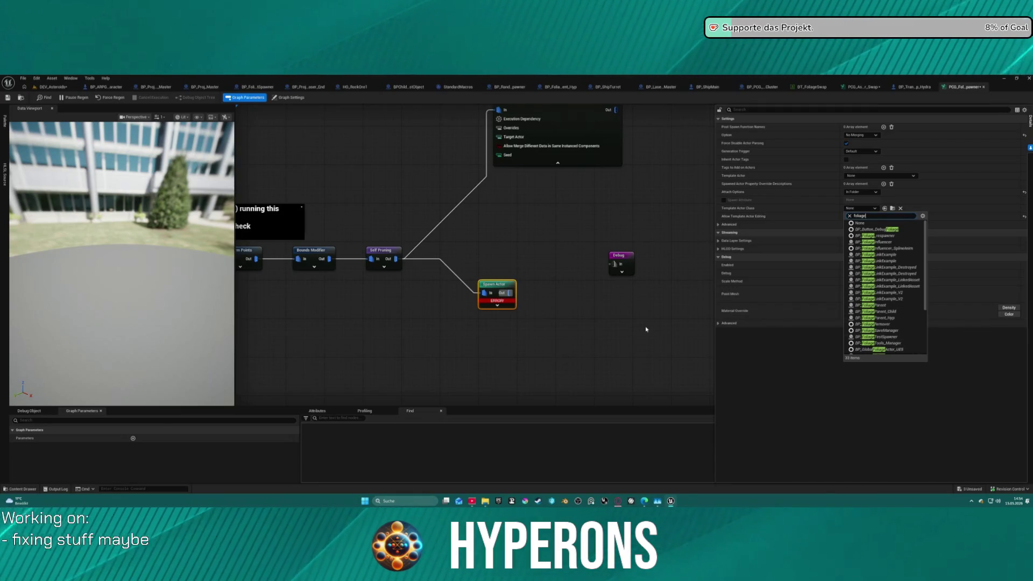
pyautogui.click(620, 320)
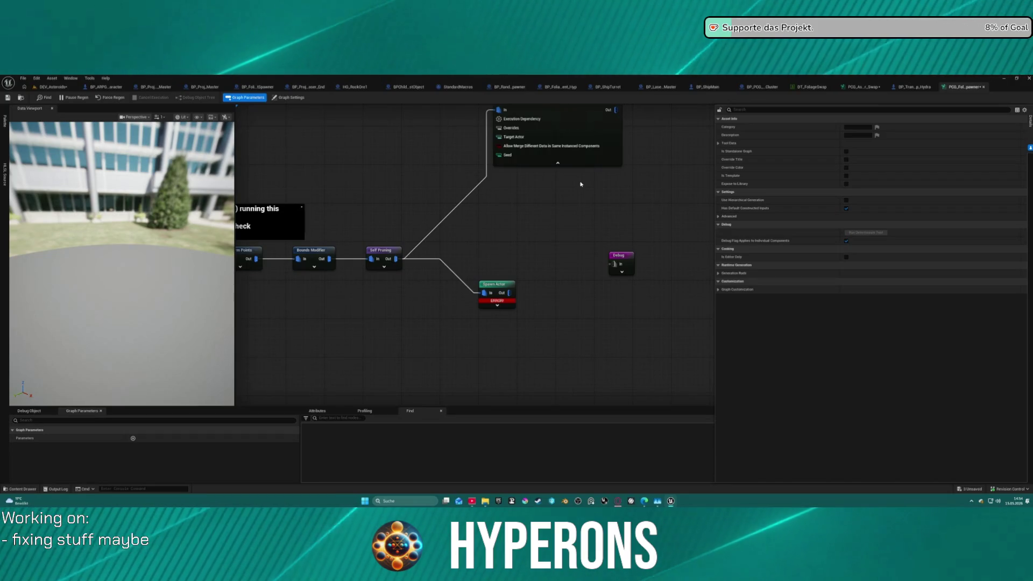
# Open PCG_Offline_Rocks from the Content Drawer folder PCG_Tools > AutoRockCliffs > PCG > Graphs > Biome
pyautogui.hotkey('ctrl', 'space')
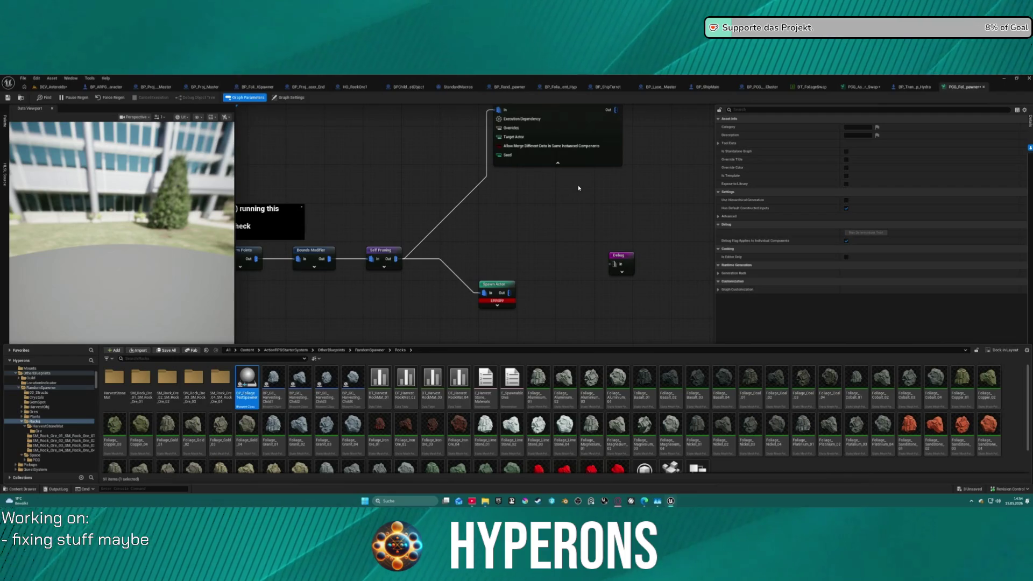
pyautogui.scroll(-5, 59, 428)
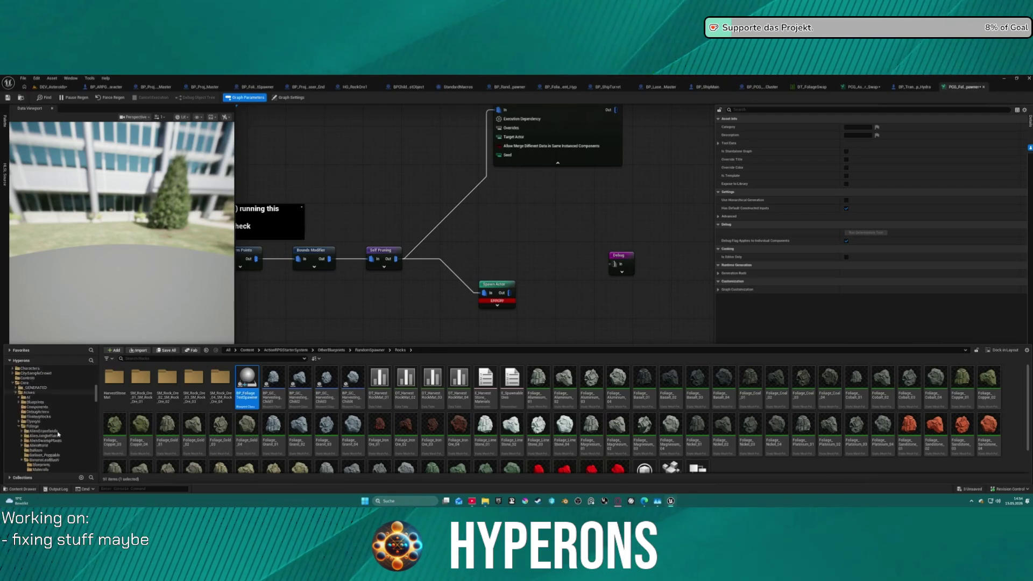
pyautogui.scroll(-6, 58, 432)
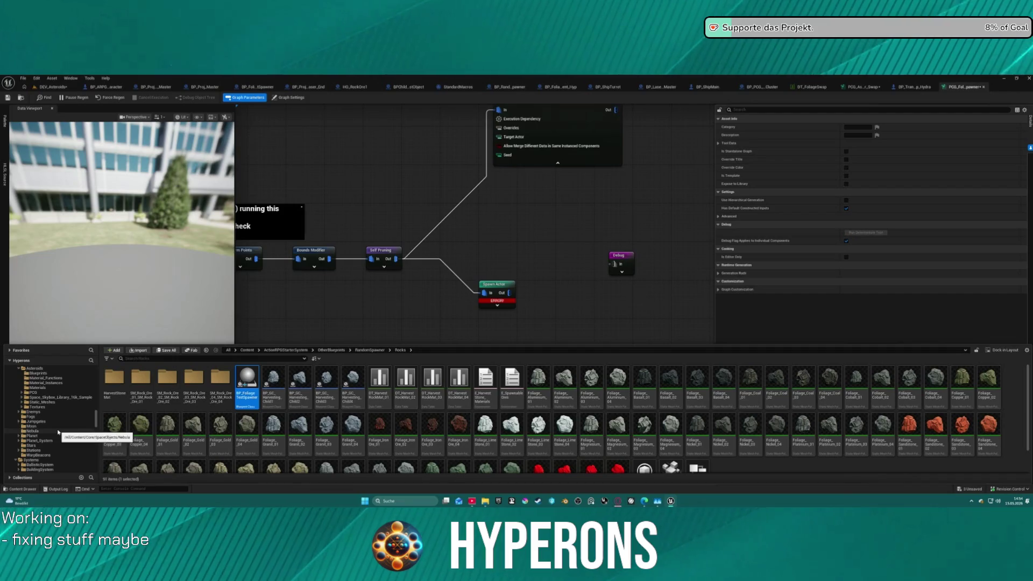
pyautogui.scroll(-5, 60, 430)
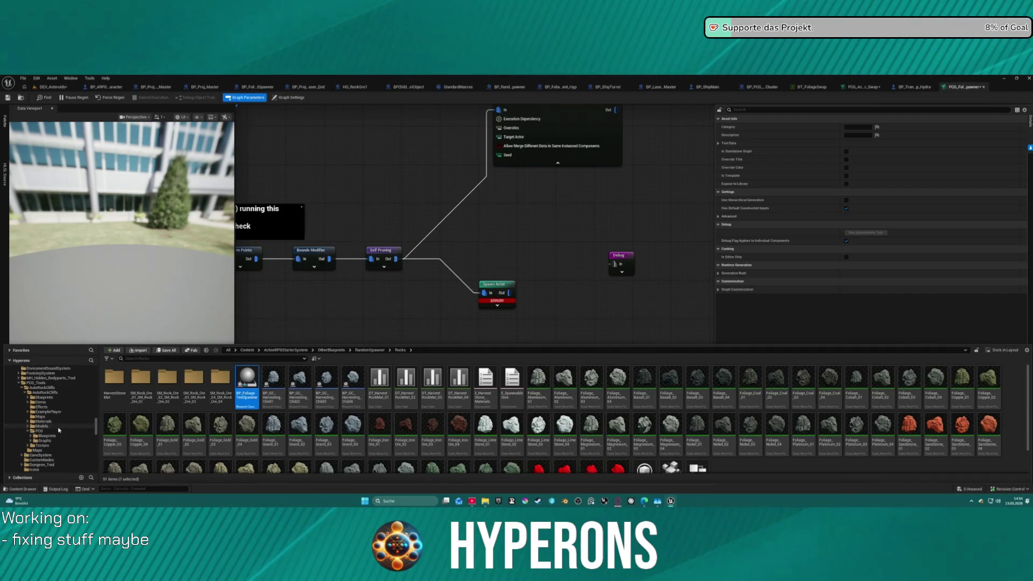
pyautogui.click(45, 440)
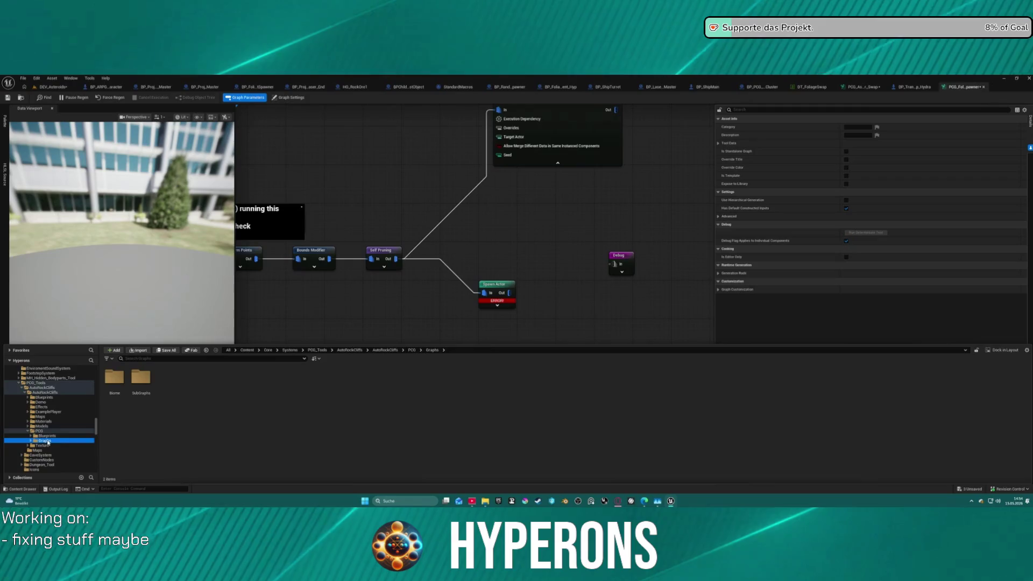
pyautogui.doubleClick(118, 382)
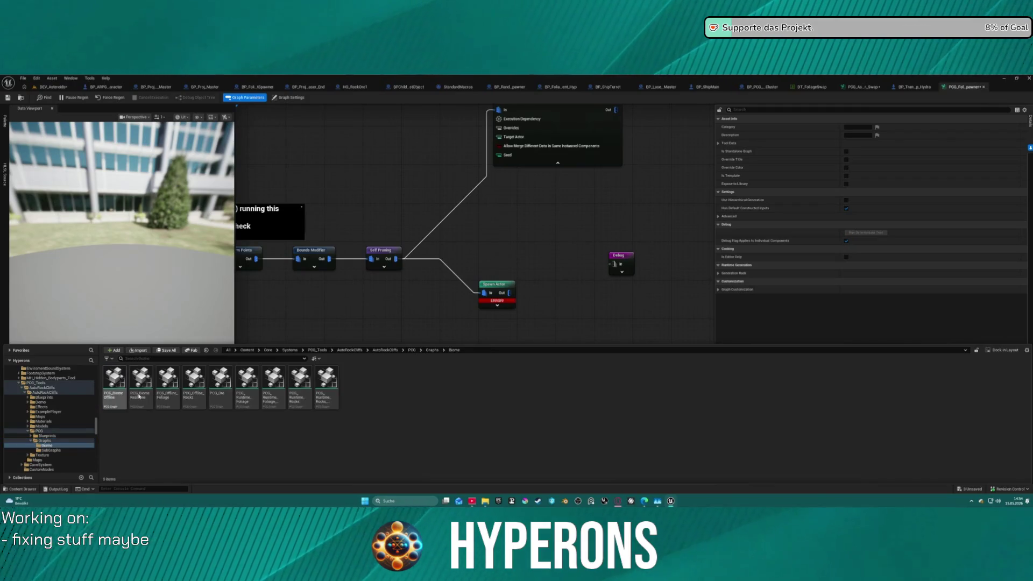
pyautogui.doubleClick(201, 378)
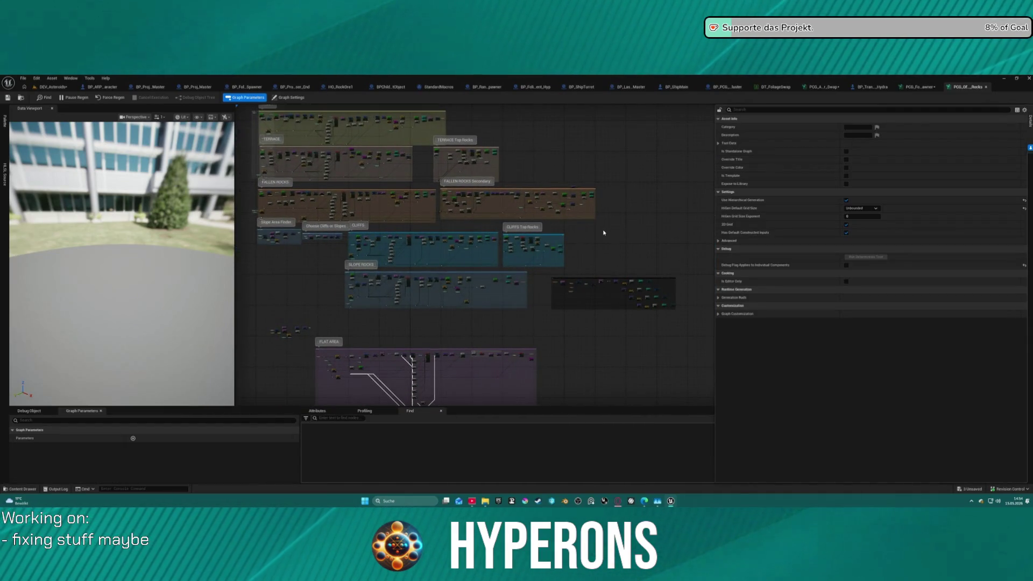
# Inspect a rocks-graph Static Mesh Spawner's Mesh Entries > Index [0] > Descriptor, then return to the foliage spawner graph
pyautogui.scroll(6, 583, 228)
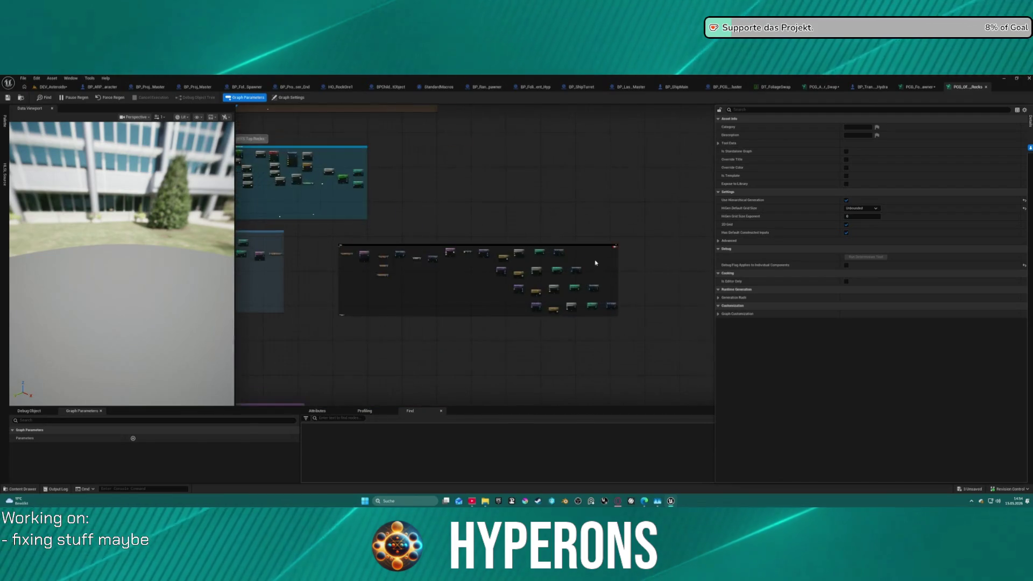
pyautogui.click(512, 231)
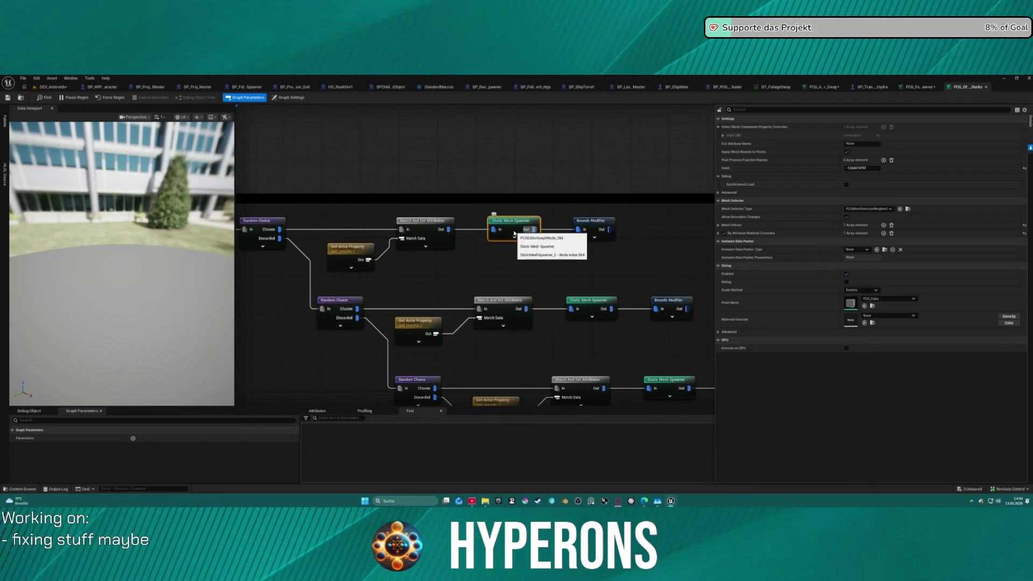
pyautogui.click(719, 225)
pyautogui.click(723, 234)
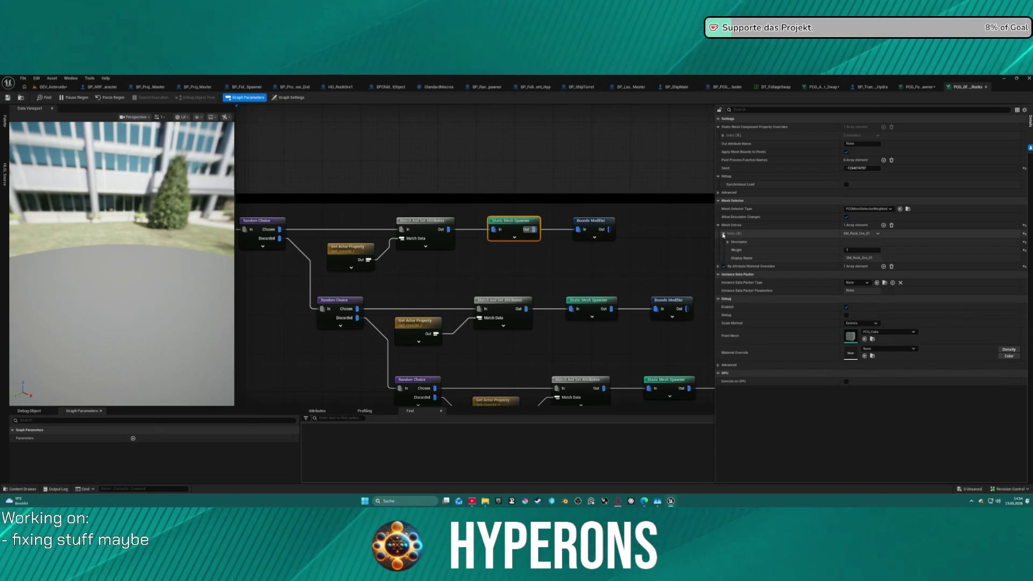
pyautogui.click(728, 242)
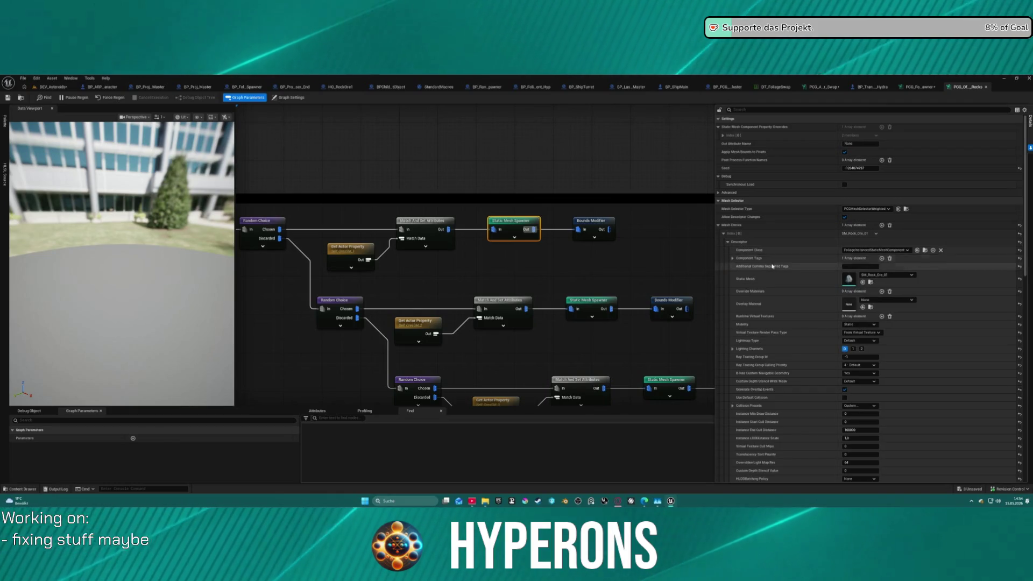
pyautogui.scroll(-3, 767, 260)
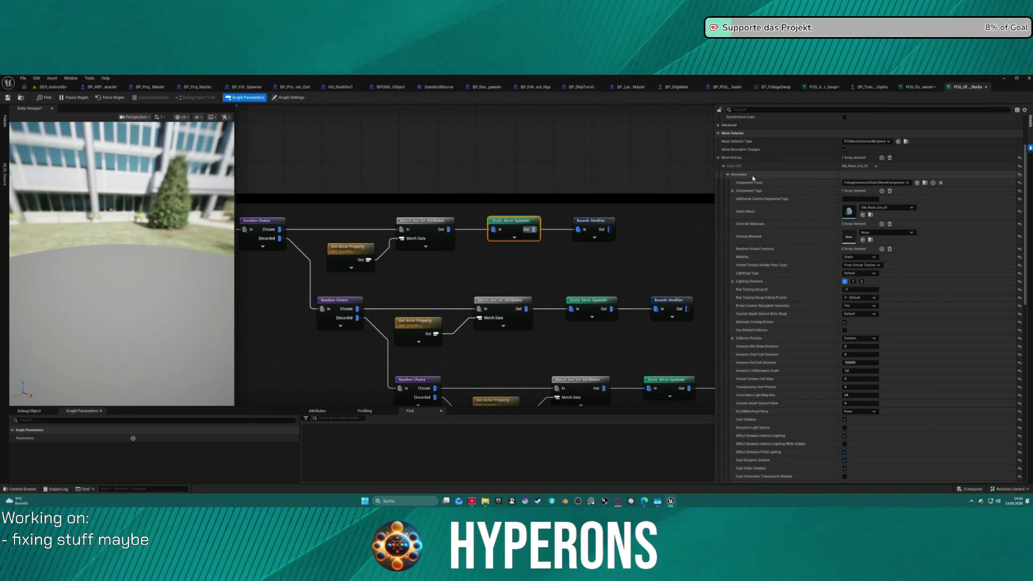
pyautogui.click(916, 87)
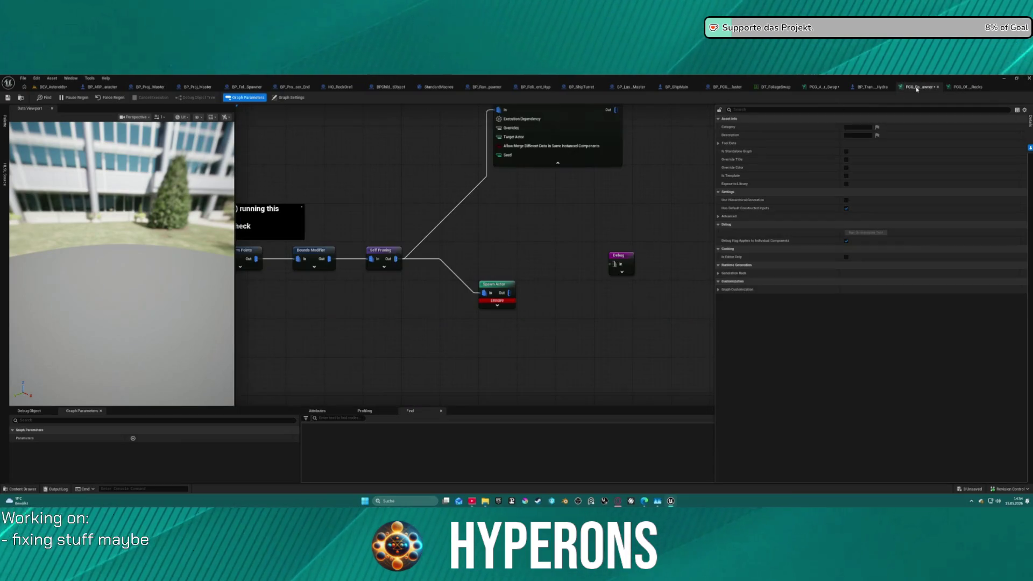
# Inspect the foliage graph Static Mesh Spawner's rock mesh entry and its descriptor properties
pyautogui.moveTo(651, 221)
pyautogui.mouseDown()
pyautogui.moveTo(551, 247)
pyautogui.moveTo(592, 269)
pyautogui.mouseUp()
pyautogui.click(535, 169)
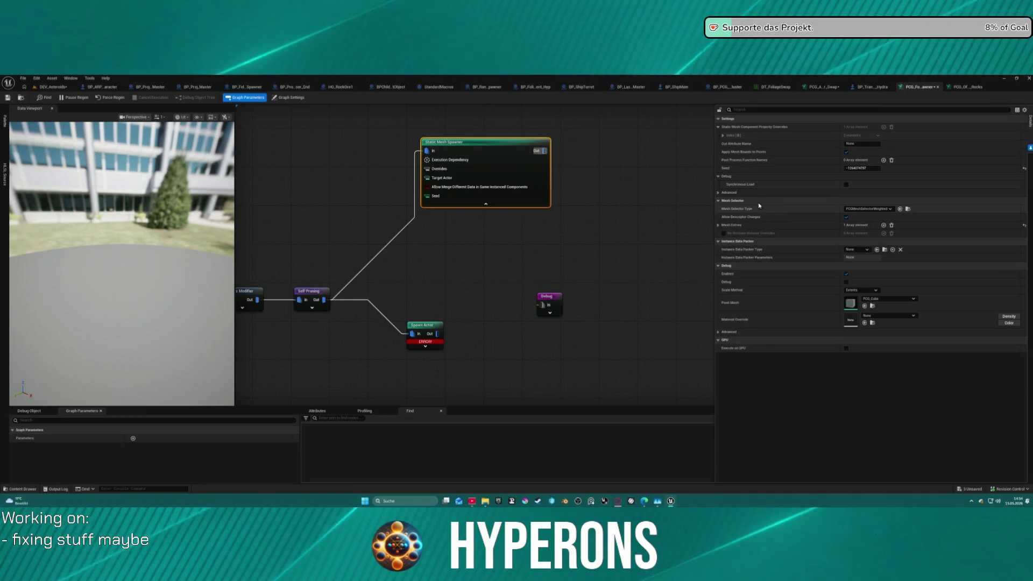
pyautogui.click(720, 225)
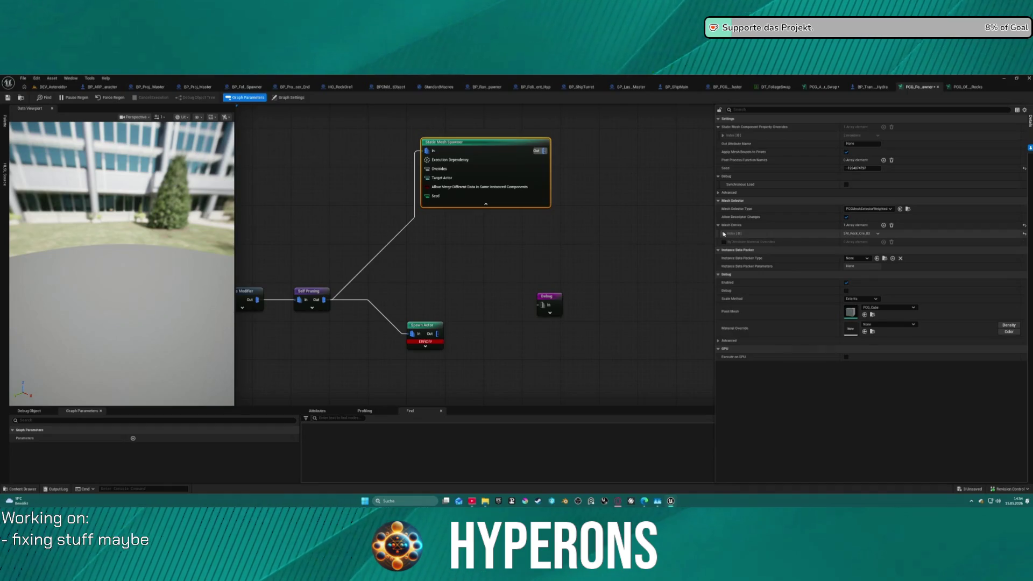
pyautogui.click(723, 233)
pyautogui.click(728, 242)
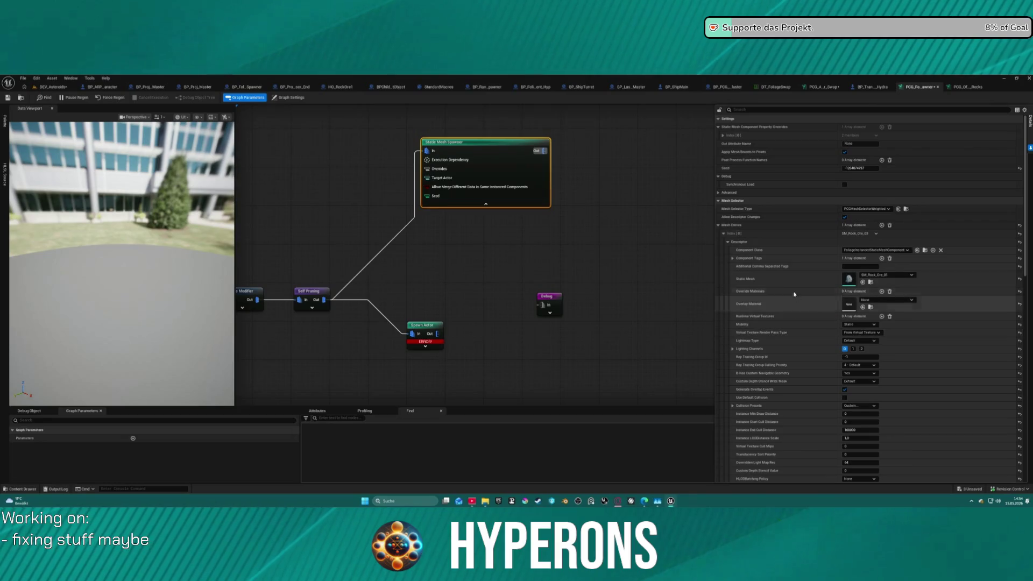
pyautogui.click(723, 234)
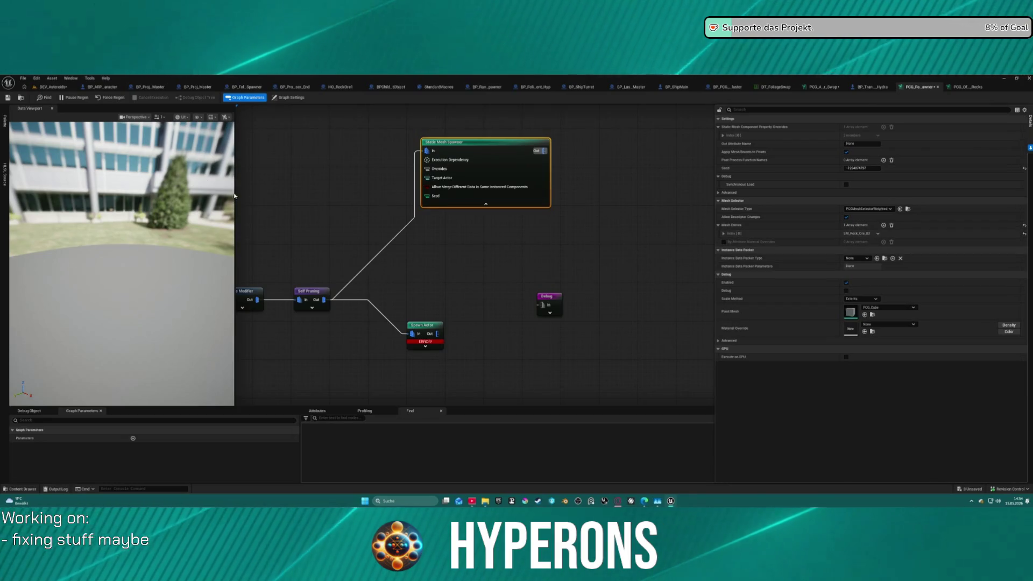
# Delete the Spawn Actor node and go back to the DEV_Asteroids level
pyautogui.click(442, 330)
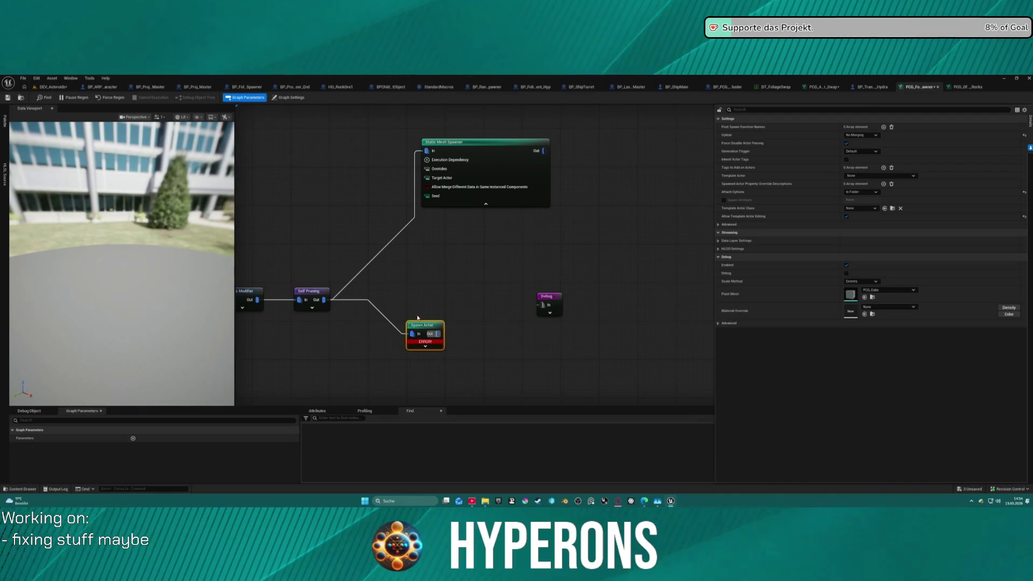
pyautogui.press('Delete')
pyautogui.click(52, 79)
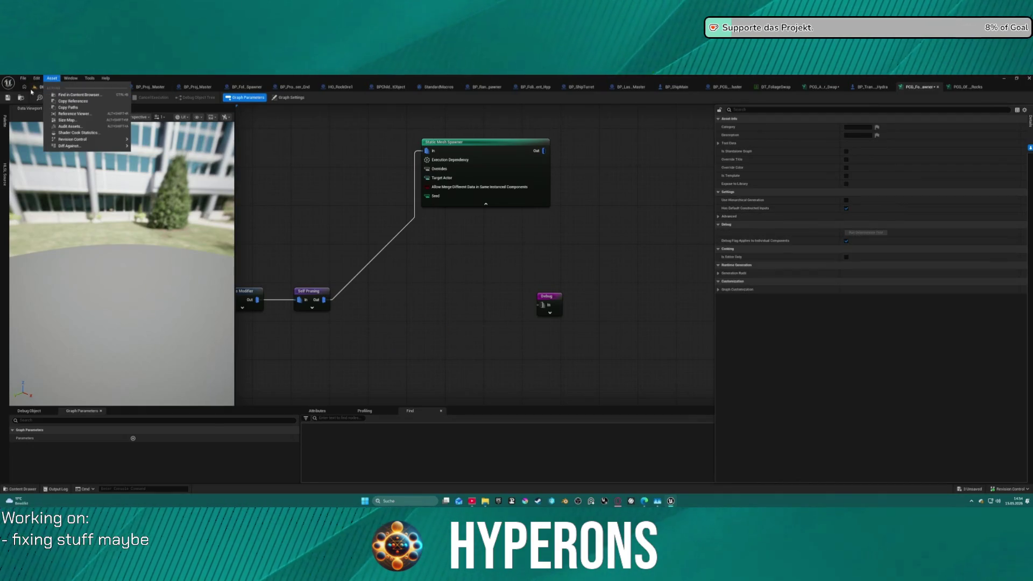
pyautogui.click(43, 87)
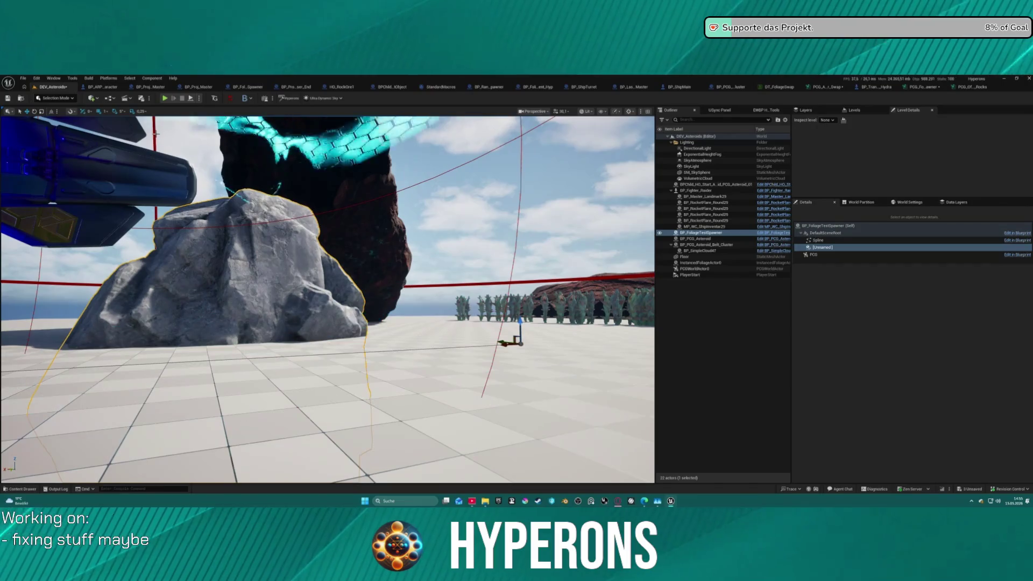
# Play-test the level, eject from the player to inspect the scene, then stop the session
pyautogui.click(164, 99)
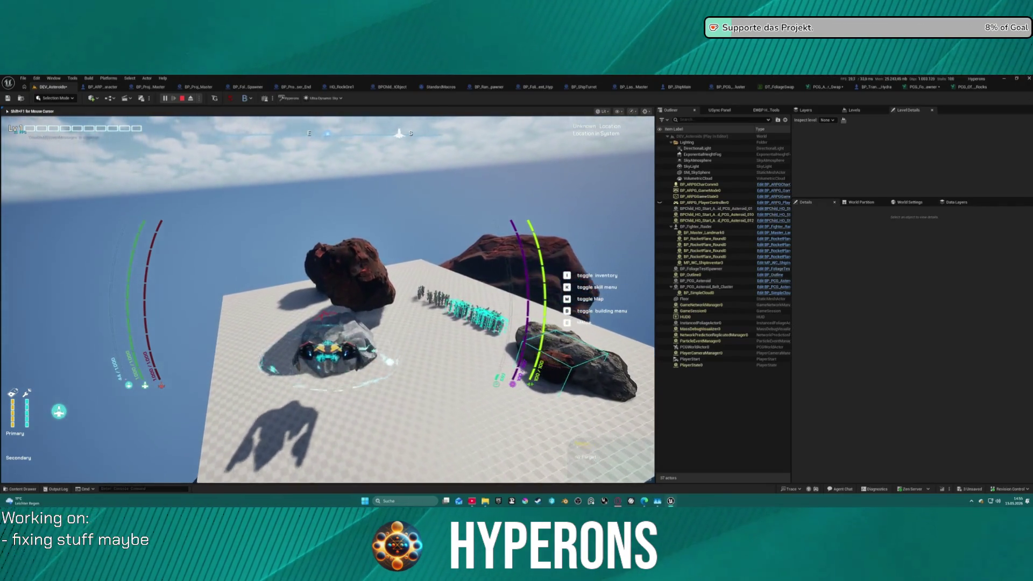
pyautogui.press('F8')
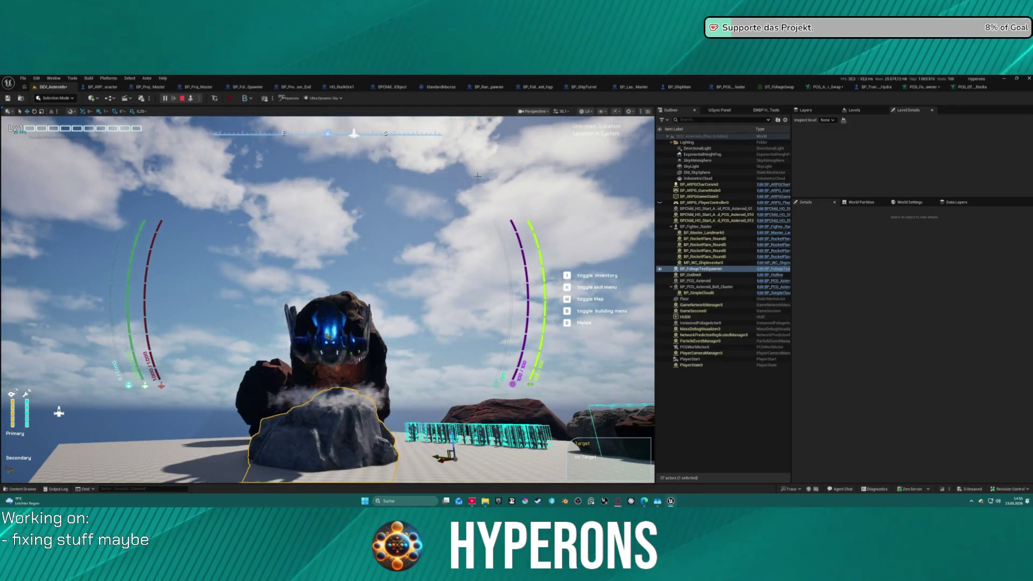
pyautogui.press('e')
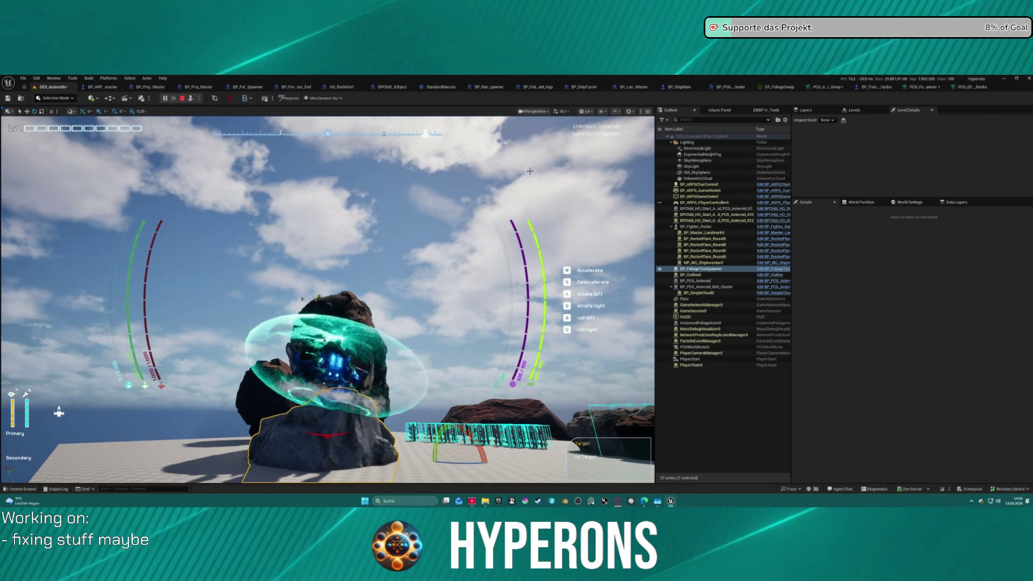
pyautogui.press('Escape')
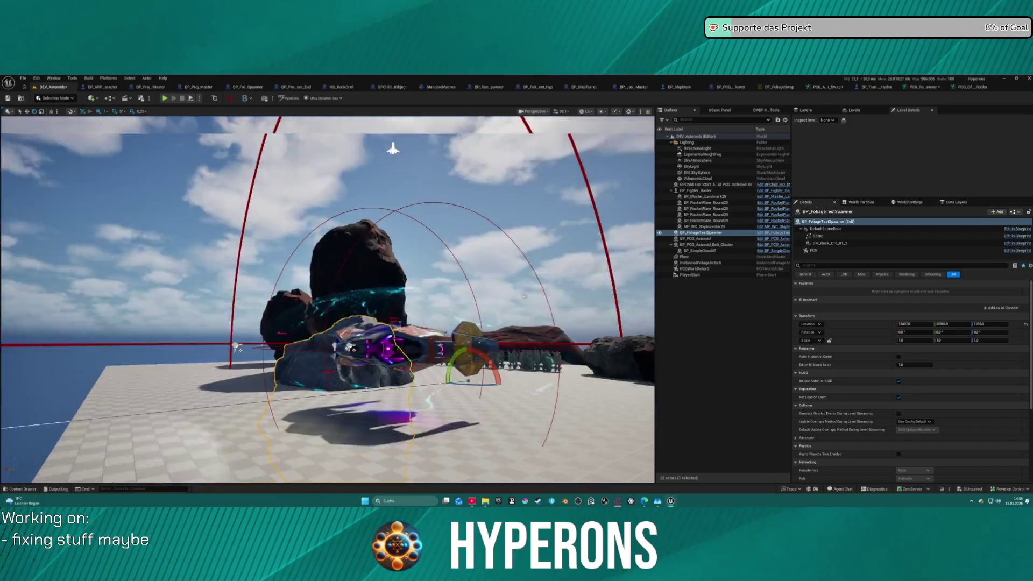
# Focus the foliage spawner, undo the pasted rock mesh property, and reopen the PCG_Offline_Rocks graph
pyautogui.press('f')
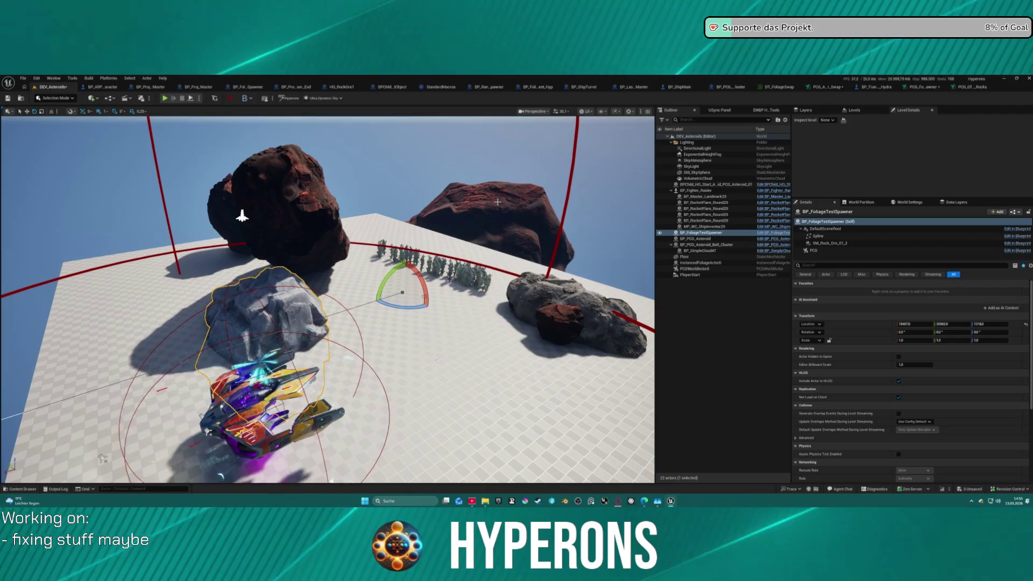
pyautogui.hotkey('ctrl', 'z')
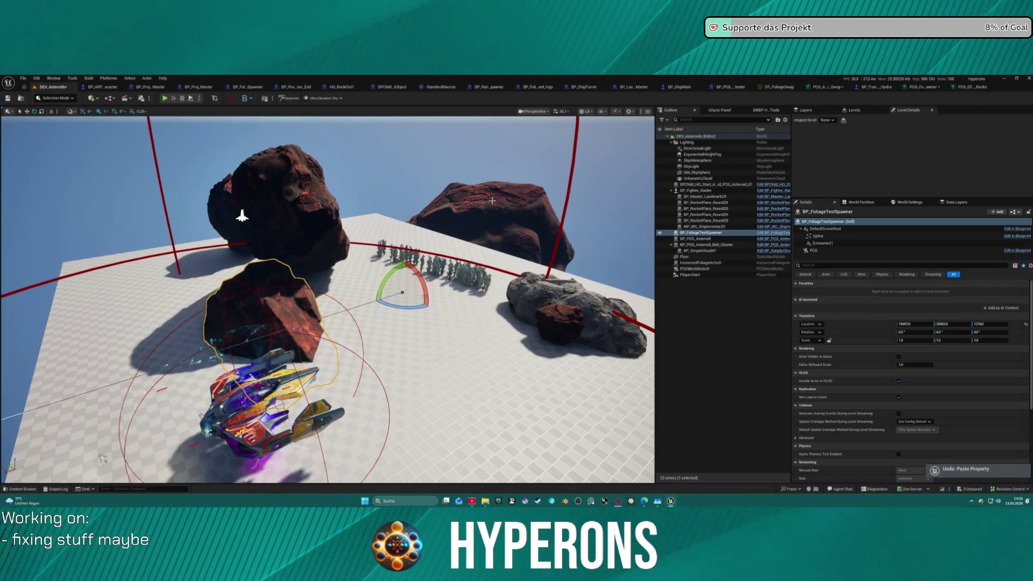
pyautogui.click(963, 87)
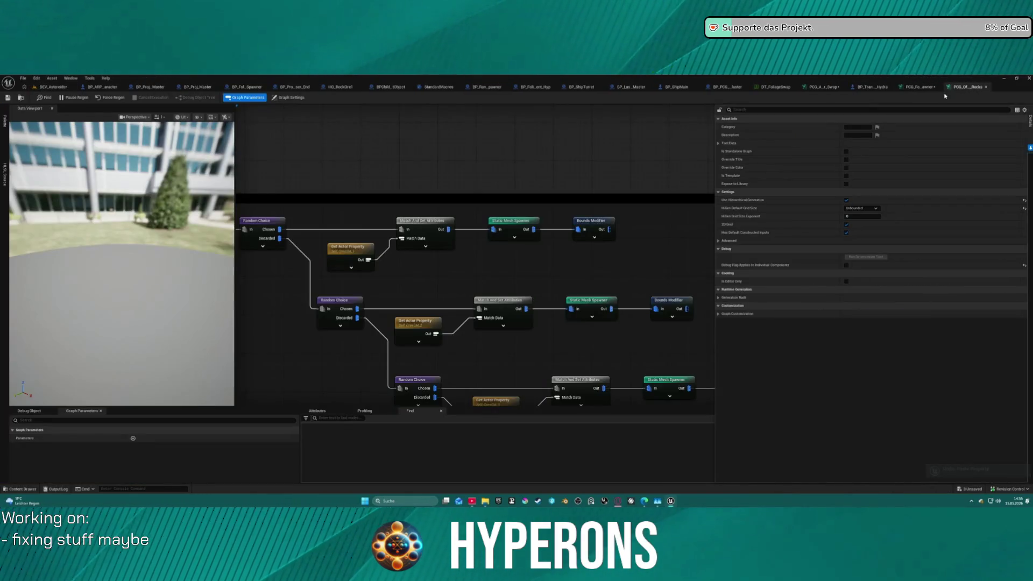
pyautogui.click(917, 87)
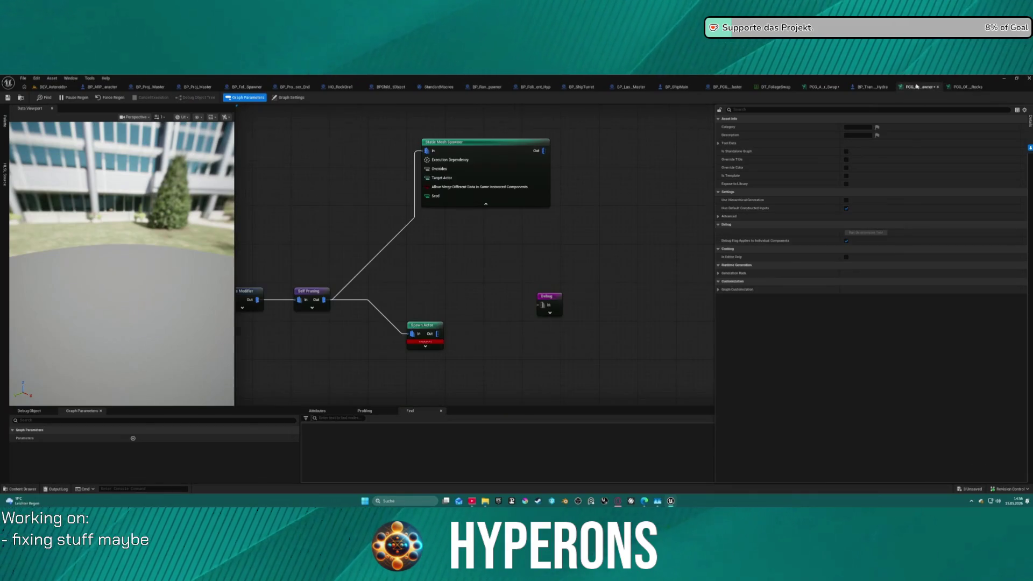
pyautogui.click(487, 168)
pyautogui.click(718, 226)
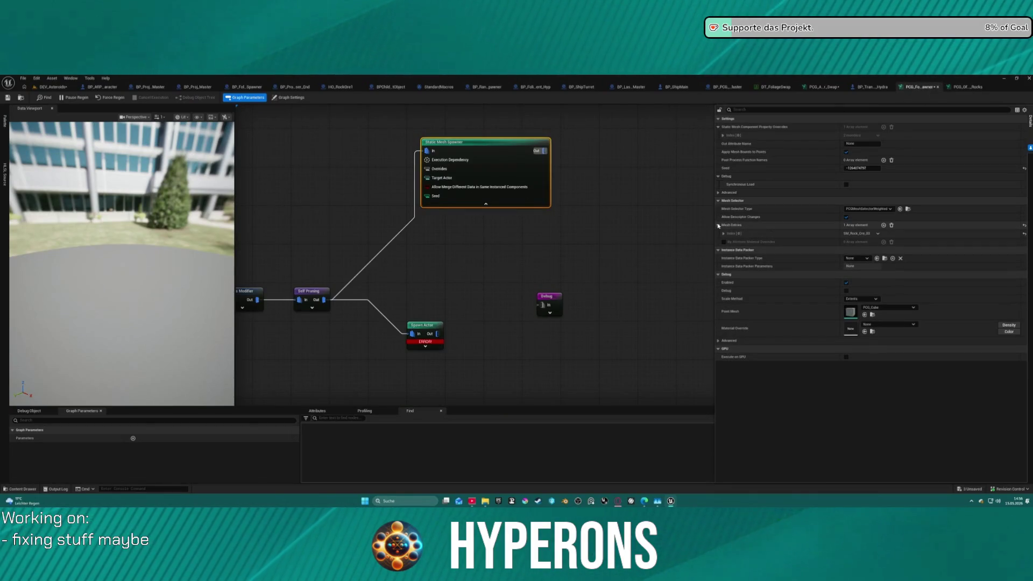
pyautogui.click(723, 233)
pyautogui.click(728, 242)
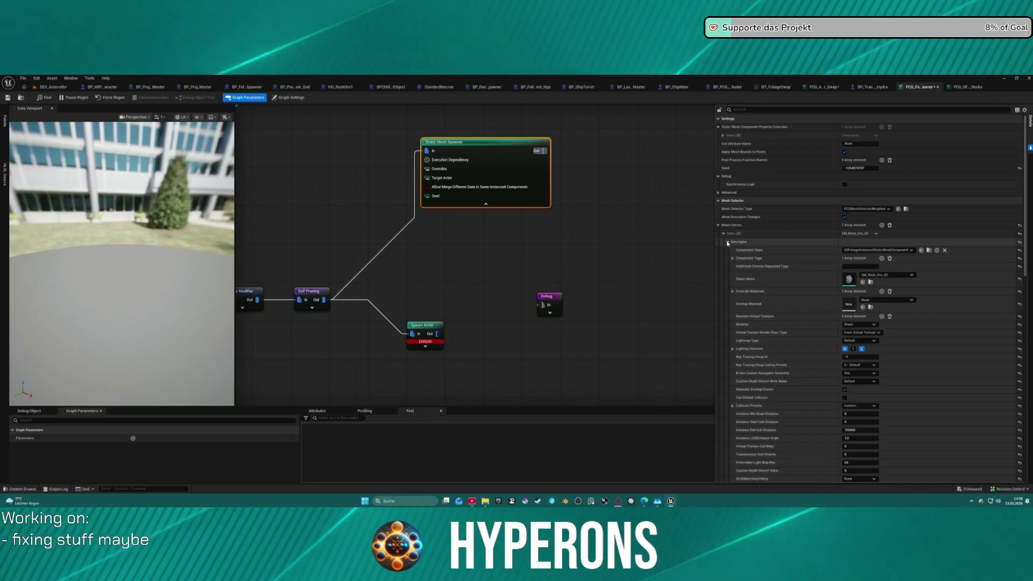
pyautogui.scroll(-3, 822, 246)
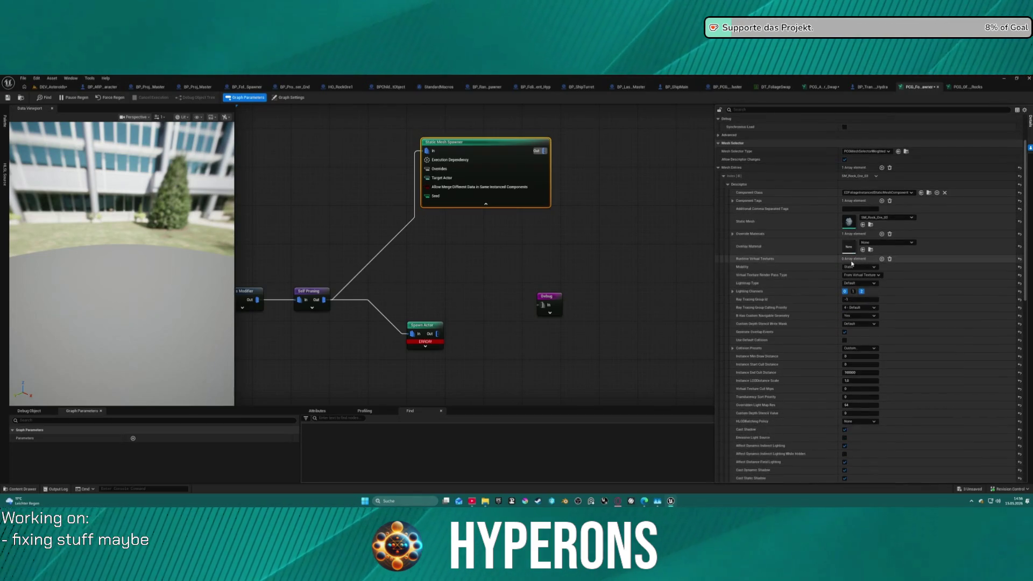
pyautogui.click(883, 192)
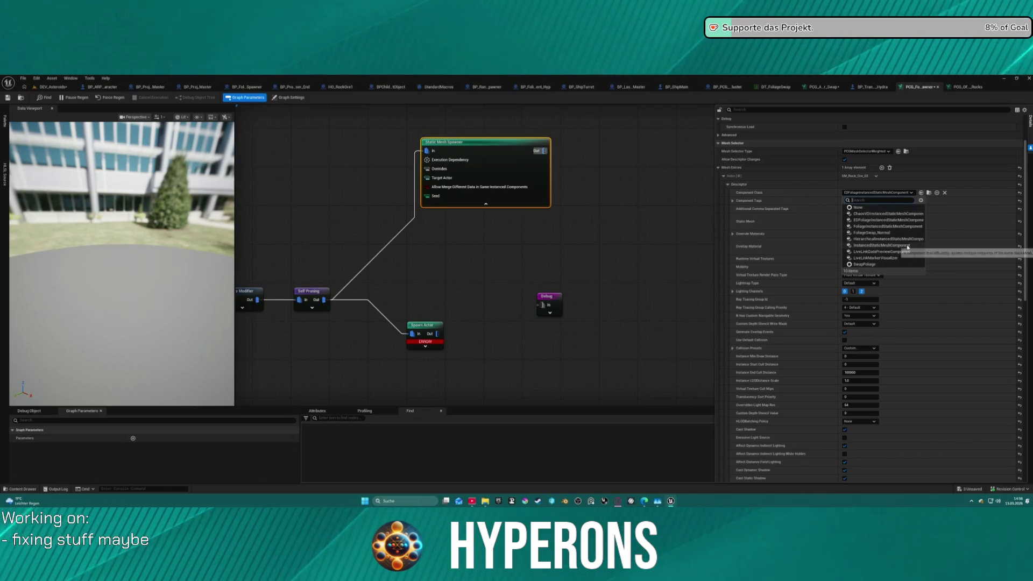
pyautogui.press('Escape')
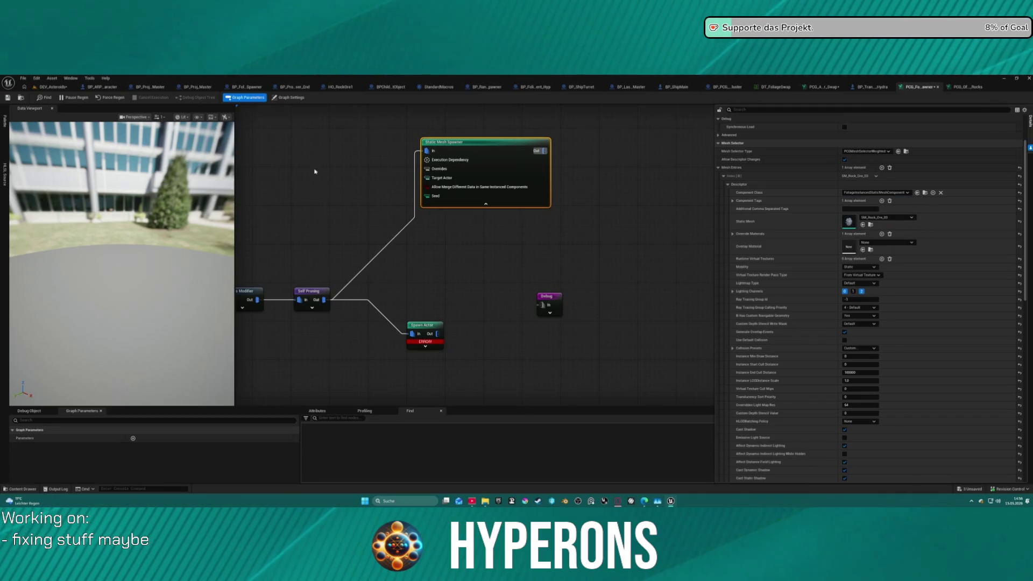
pyautogui.click(50, 87)
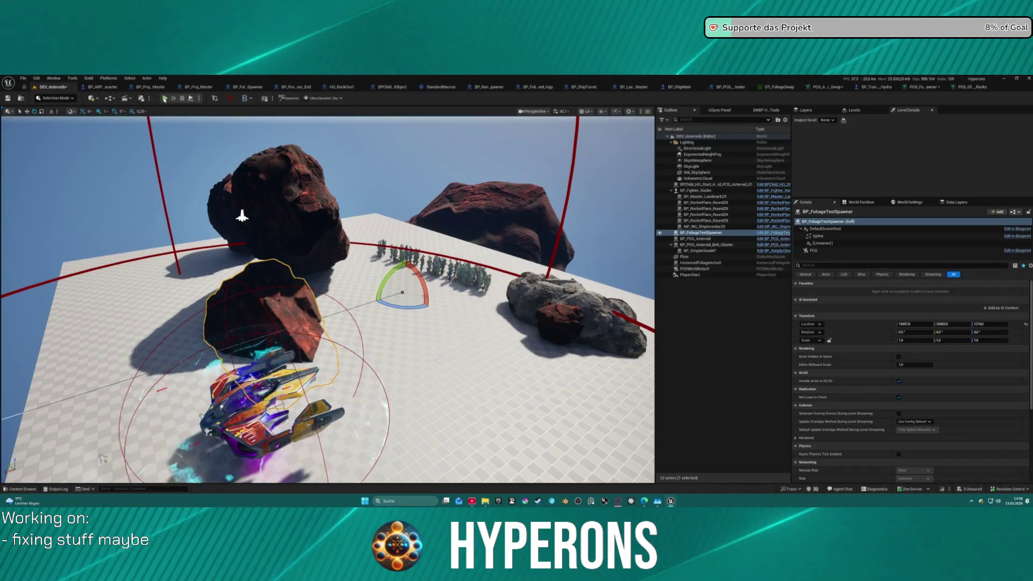
# Play the level, walk the character to the red rock, toggle the inventory, and resume from the breakpoint
pyautogui.hotkey('alt', 'p')
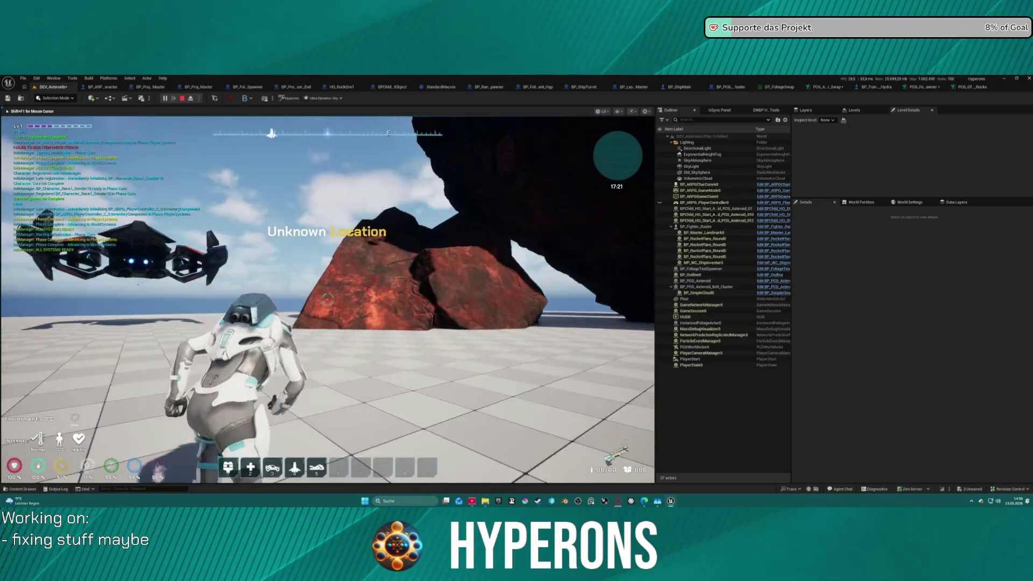
pyautogui.press('w')
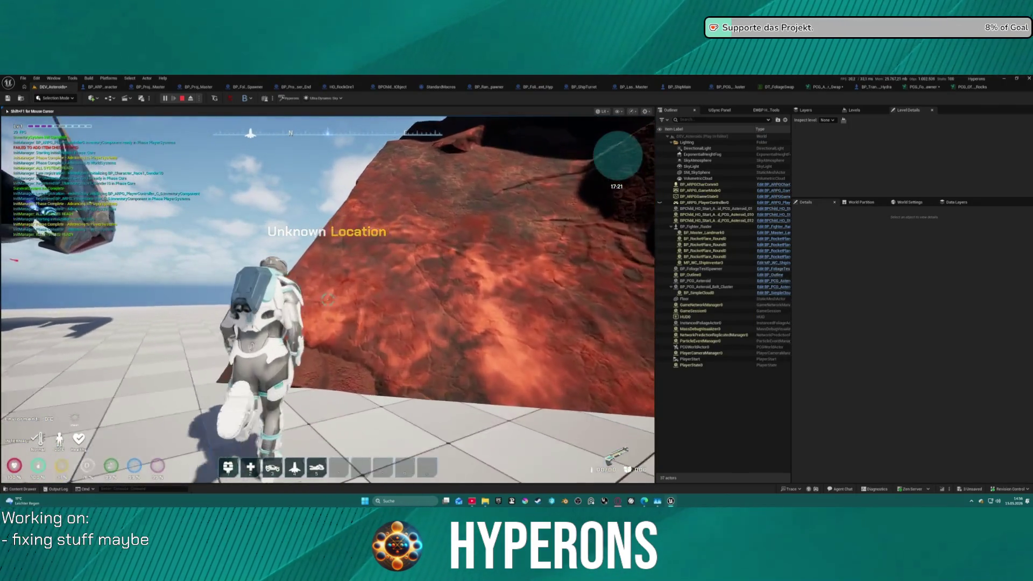
pyautogui.press('w')
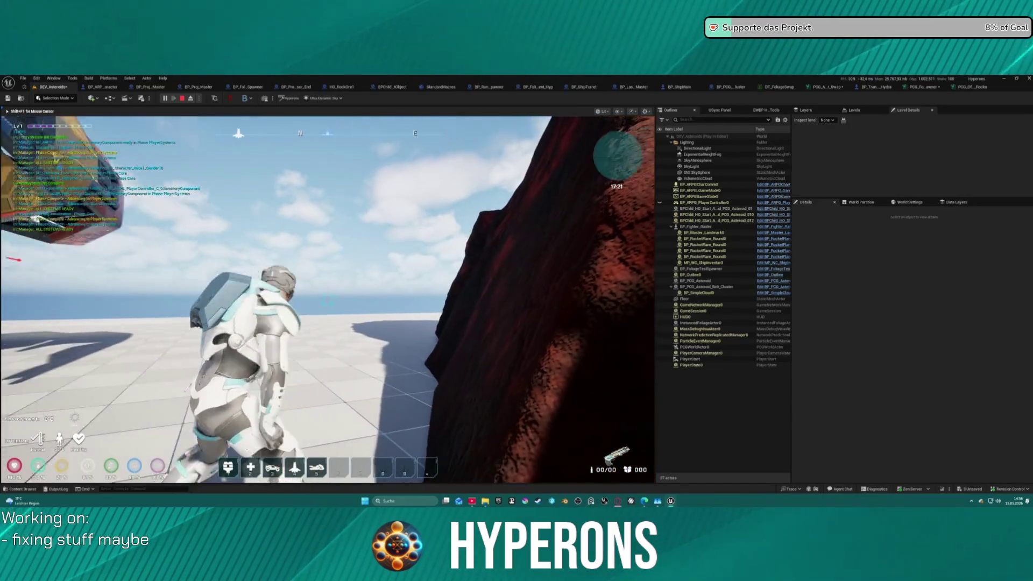
pyautogui.press('i')
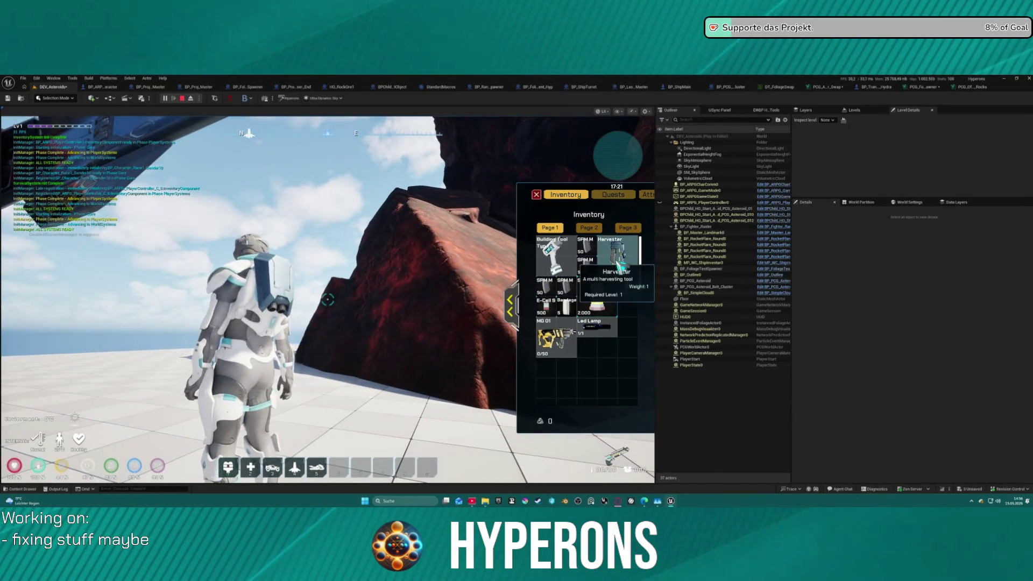
pyautogui.press('i')
pyautogui.press('w')
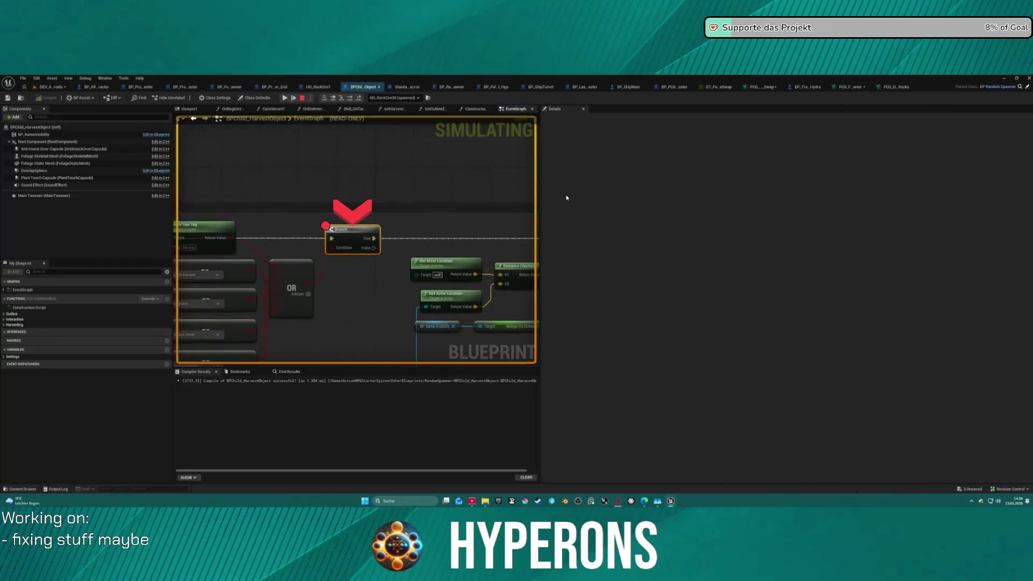
pyautogui.click(284, 99)
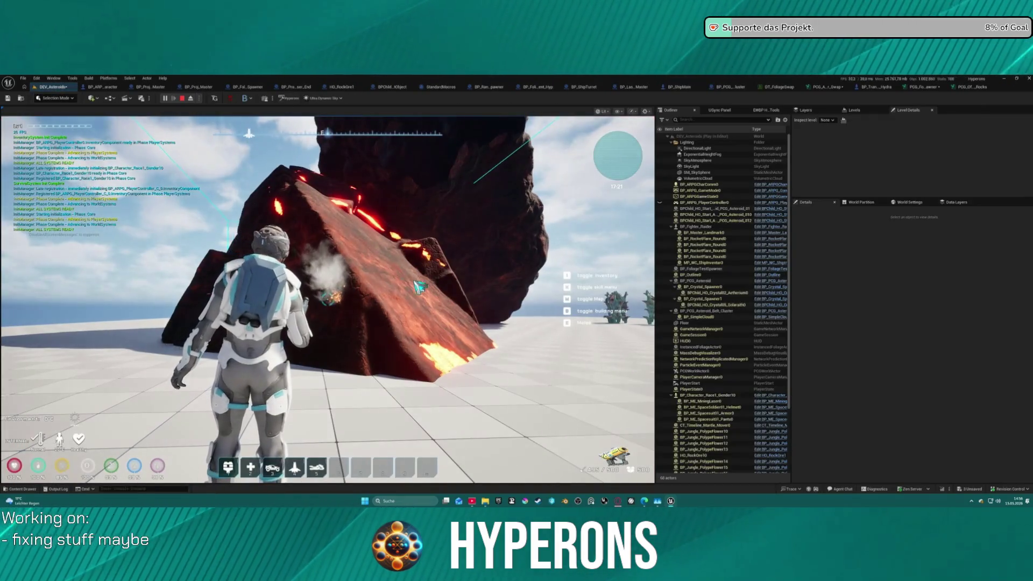
pyautogui.click(419, 287)
pyautogui.moveTo(327, 299)
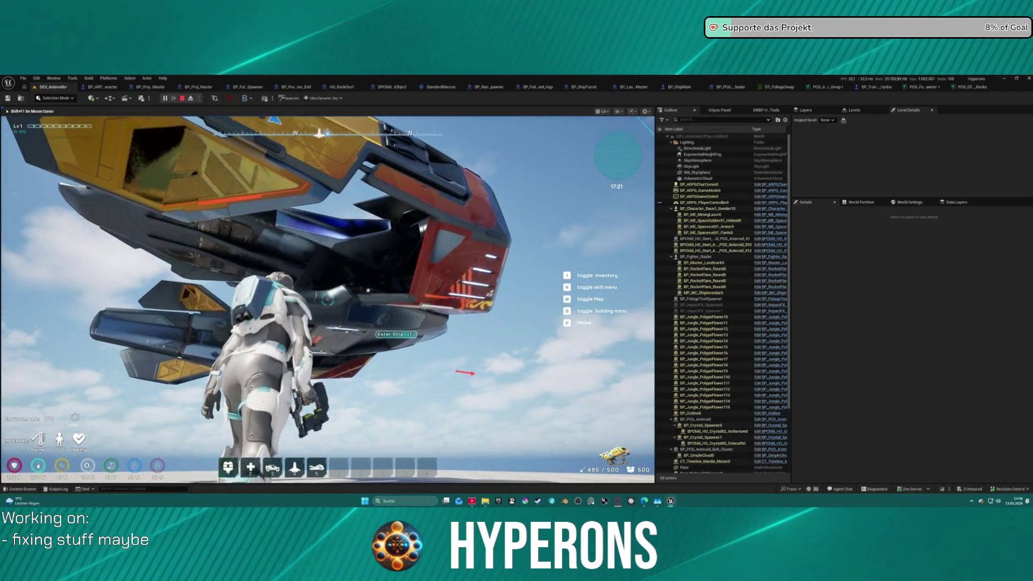
# Board the ship, fly it down to the platform beside the rocks, then stop the play session
pyautogui.press('f')
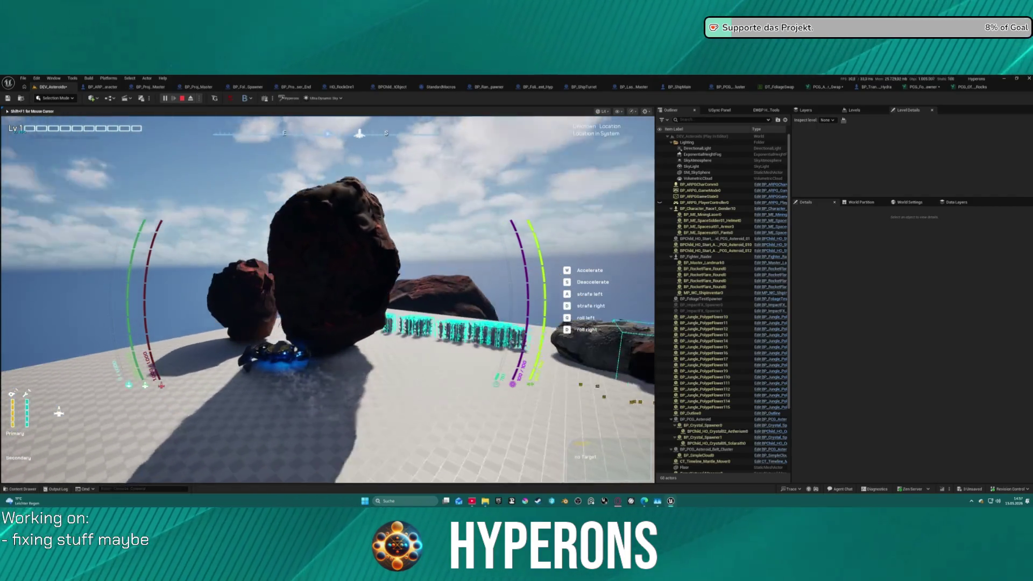
pyautogui.press('Escape')
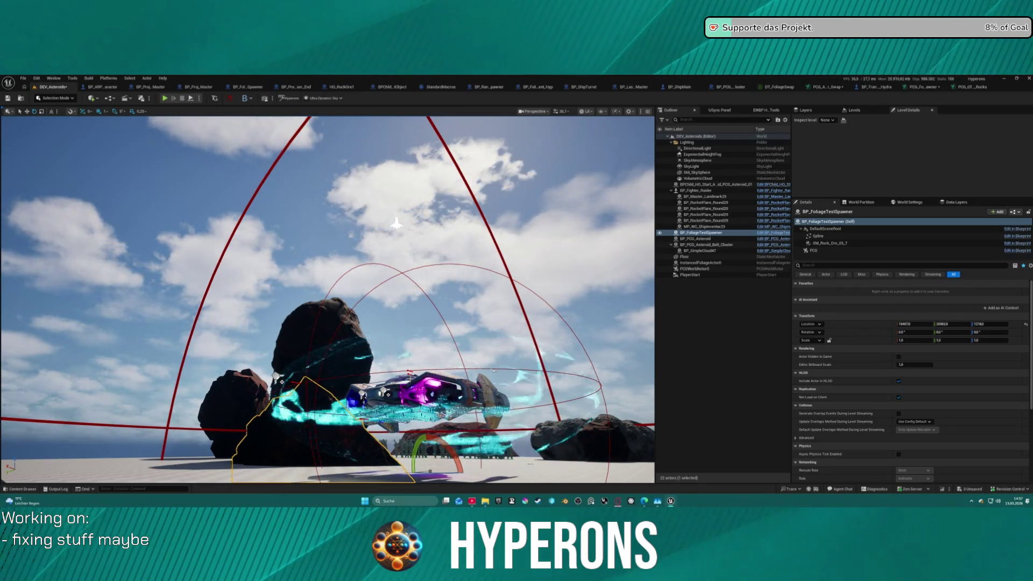
pyautogui.hotkey('ctrl', 's')
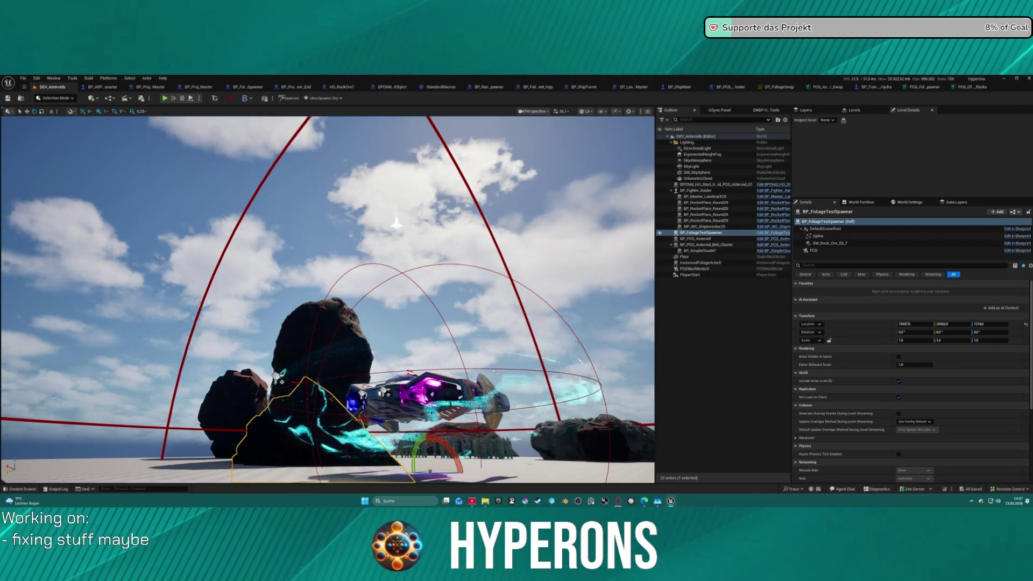
pyautogui.click(377, 215)
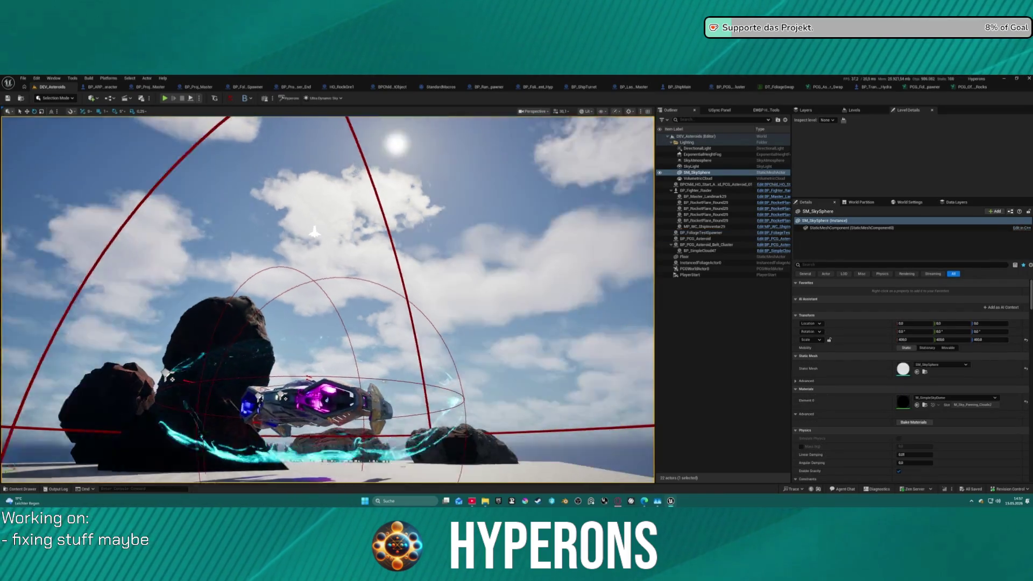